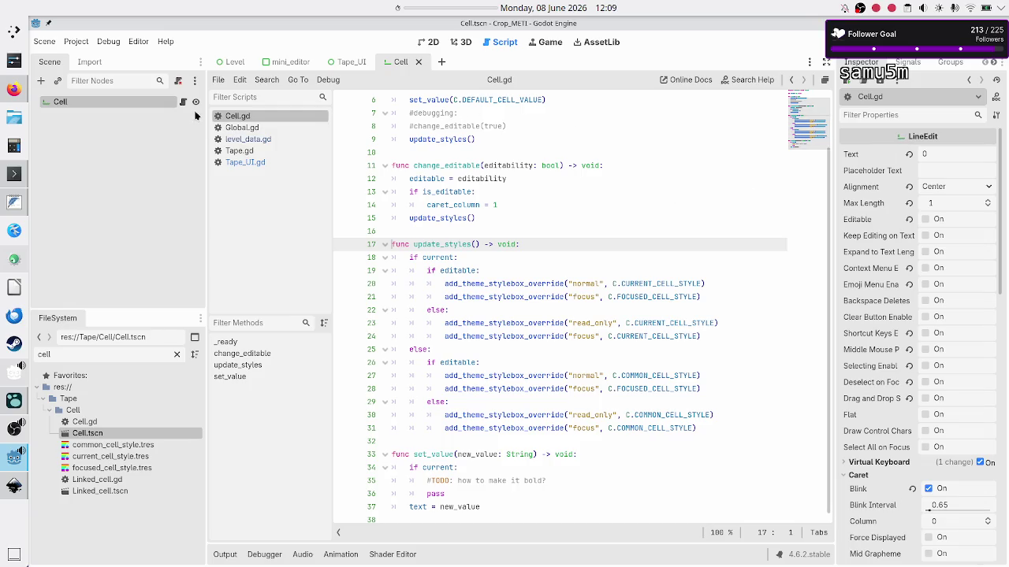
Close the Cell scene tab and the Cell.gd script, leaving Tape_UI open, then select Cell.gd in FileSystem
{"action": "left_click", "coordinate": [419, 63]}
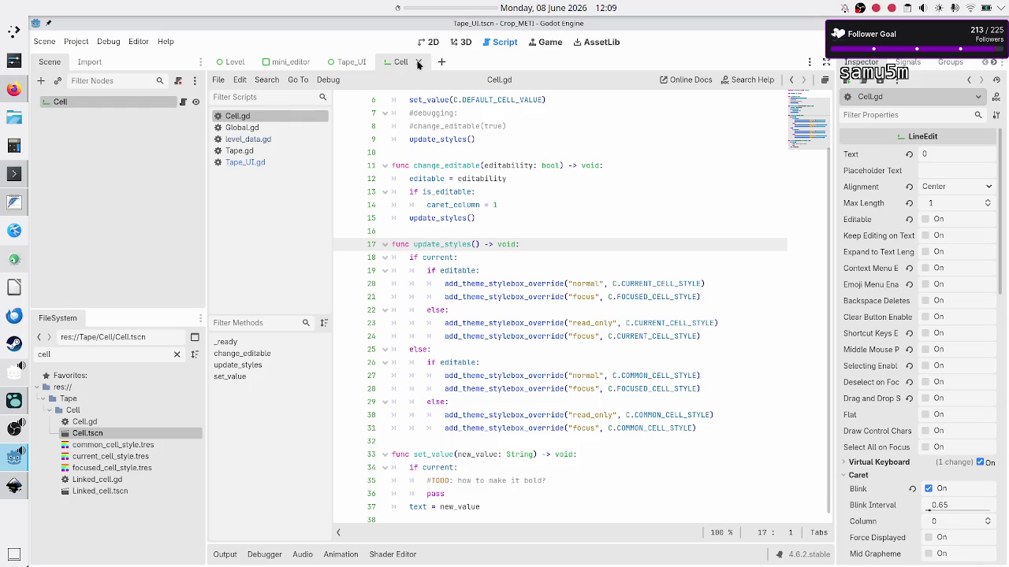
{"action": "right_click", "coordinate": [277, 116]}
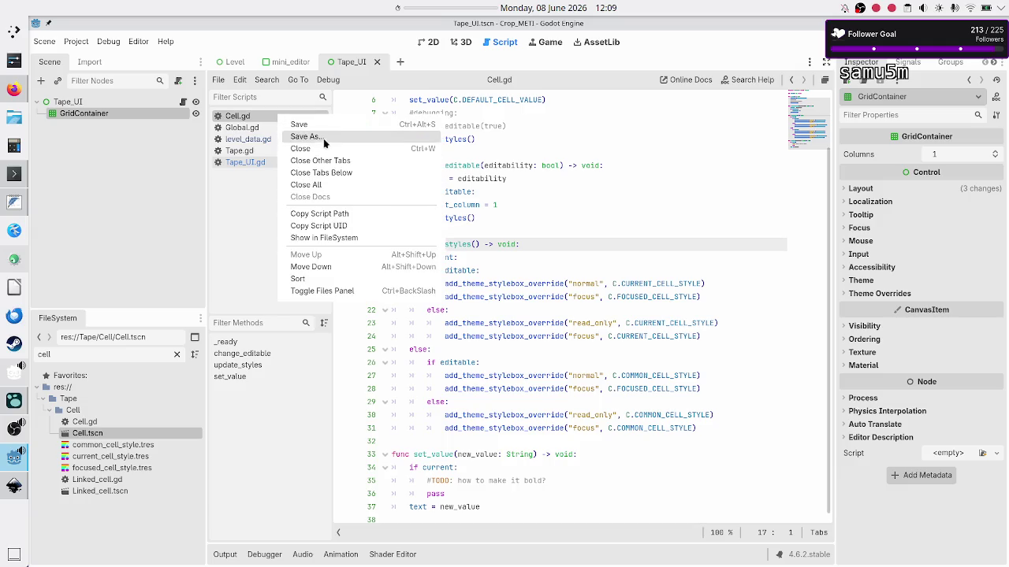
{"action": "left_click", "coordinate": [315, 149]}
{"action": "left_click", "coordinate": [83, 422]}
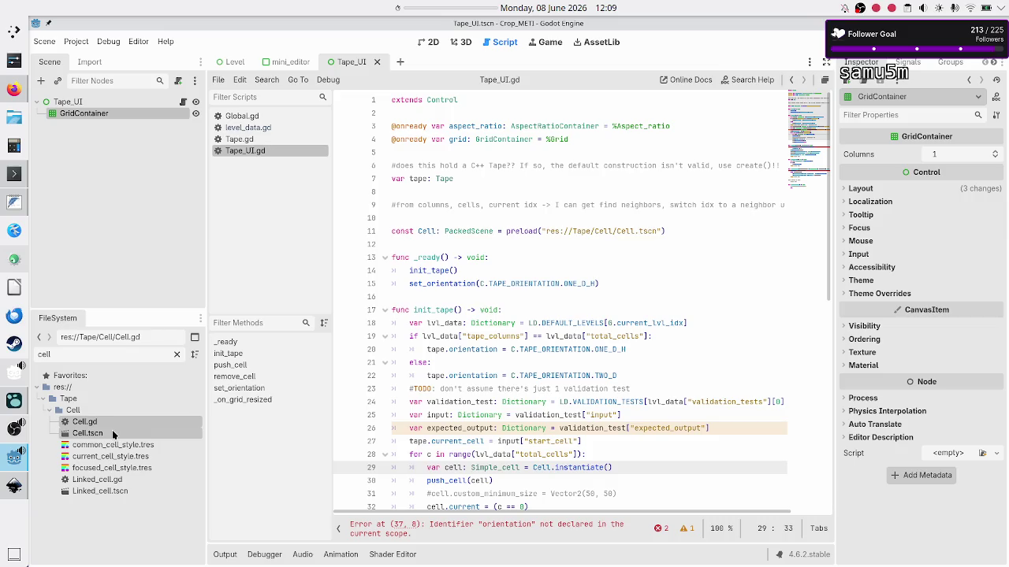
{"action": "left_click", "coordinate": [130, 444]}
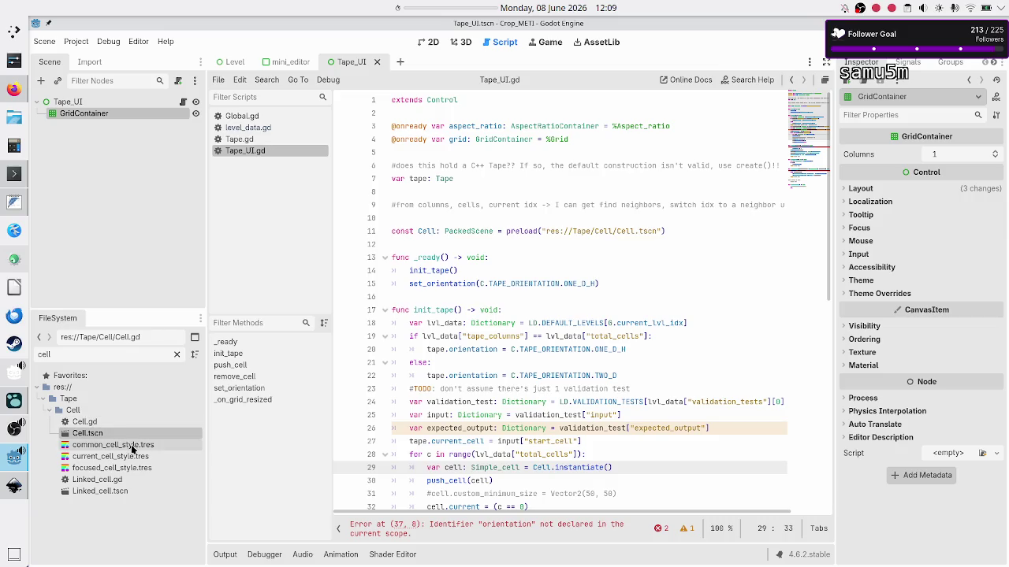
Check the owners of common_cell_style.tres and current_cell_style.tres; neither is used anywhere
{"action": "right_click", "coordinate": [131, 444]}
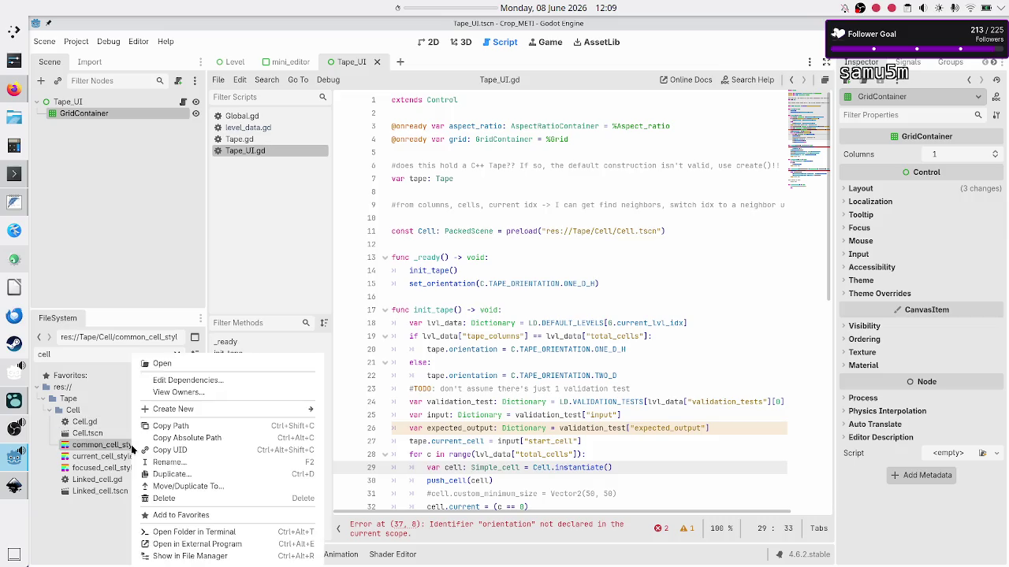
{"action": "left_click", "coordinate": [212, 393]}
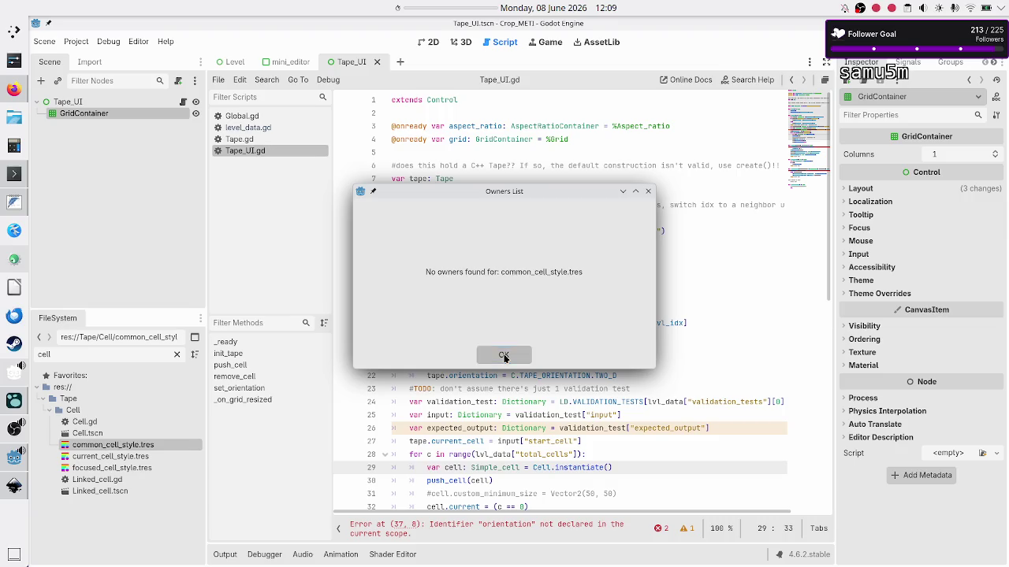
{"action": "left_click", "coordinate": [504, 357]}
{"action": "left_click", "coordinate": [108, 456]}
{"action": "right_click", "coordinate": [108, 456]}
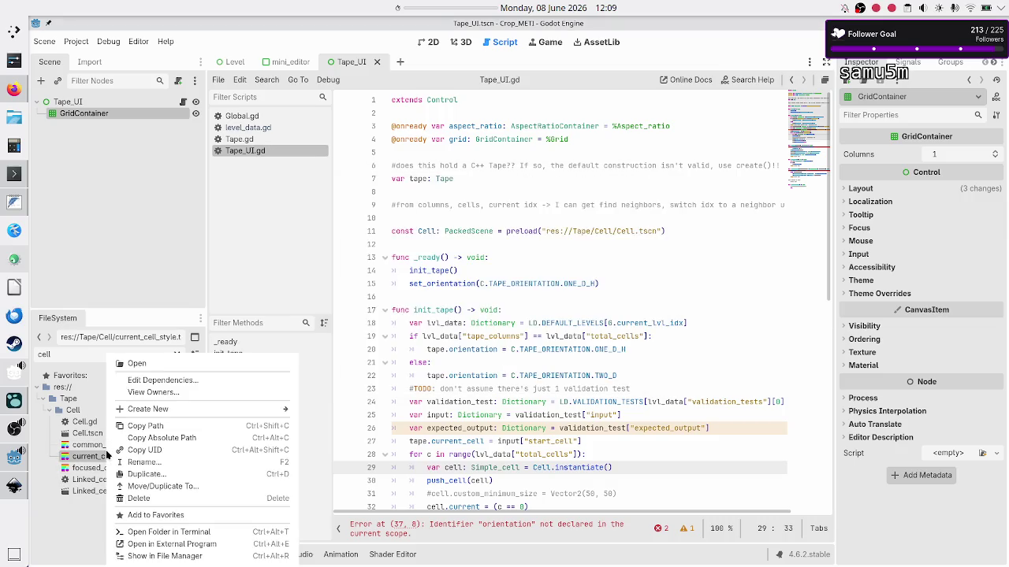
{"action": "left_click", "coordinate": [172, 393]}
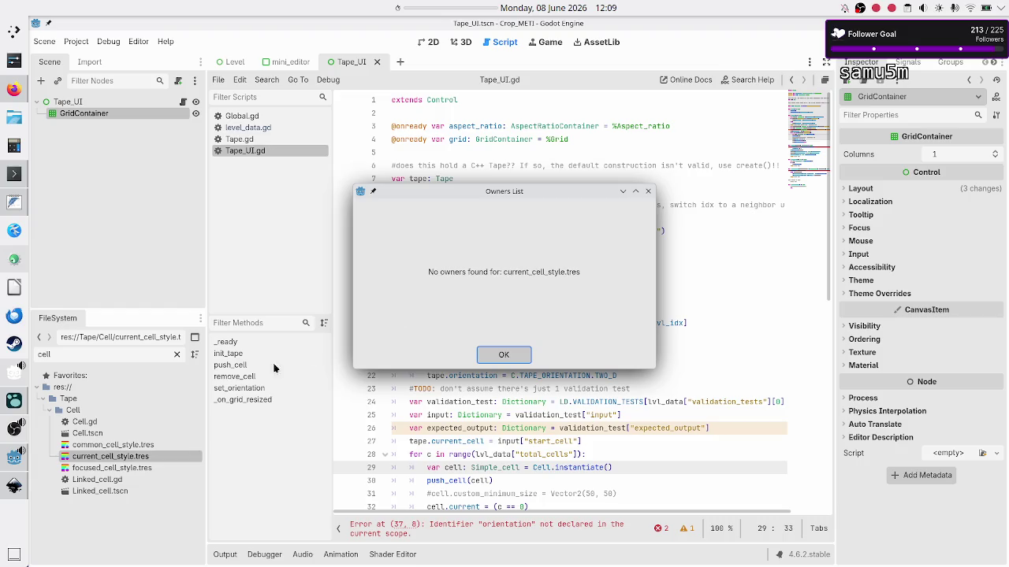
{"action": "left_click", "coordinate": [505, 352]}
Confirm focused_cell_style.tres has no owners, then open the Linked_cell scene
{"action": "left_click", "coordinate": [142, 469]}
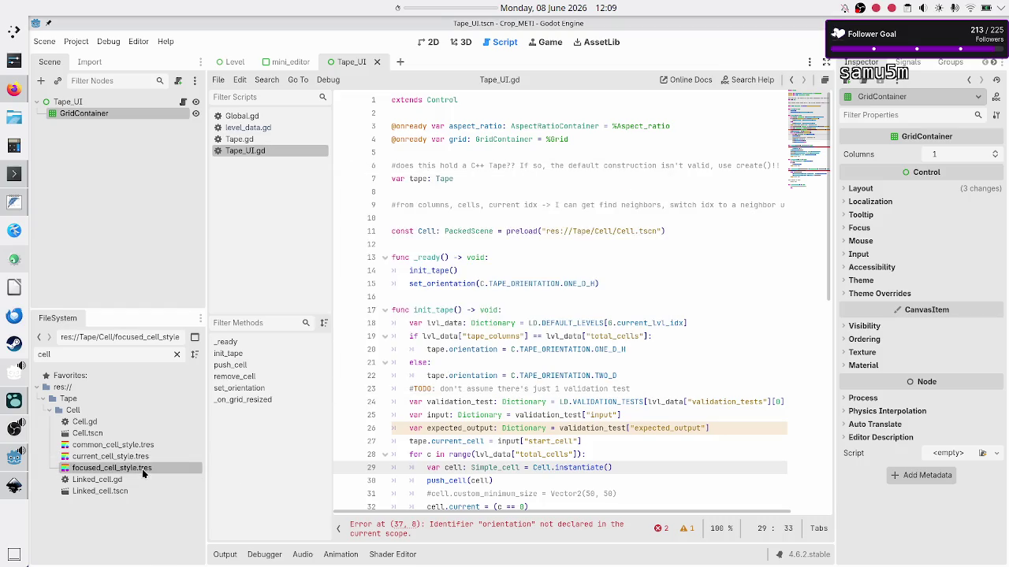
{"action": "right_click", "coordinate": [142, 469]}
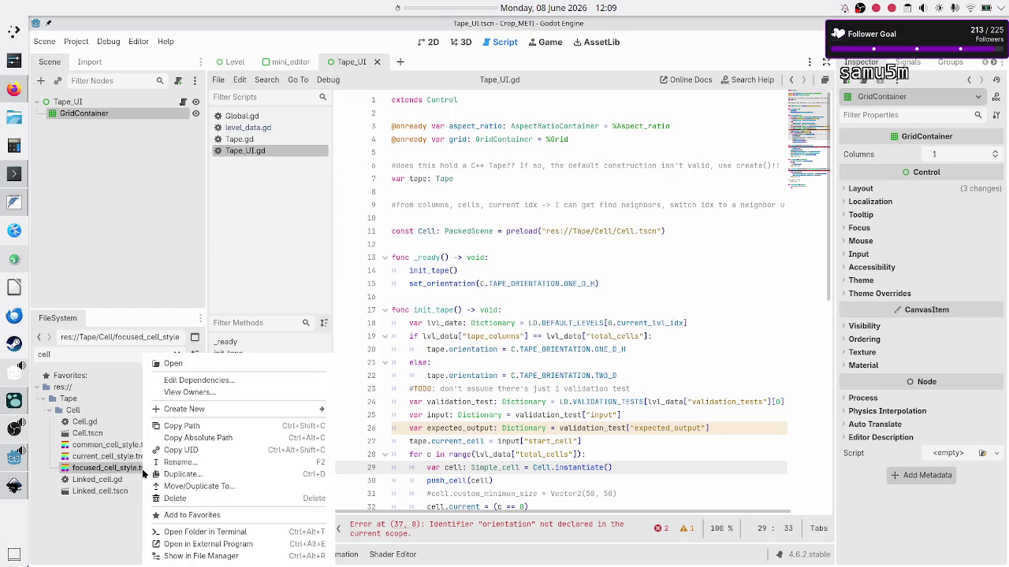
{"action": "left_click", "coordinate": [234, 394]}
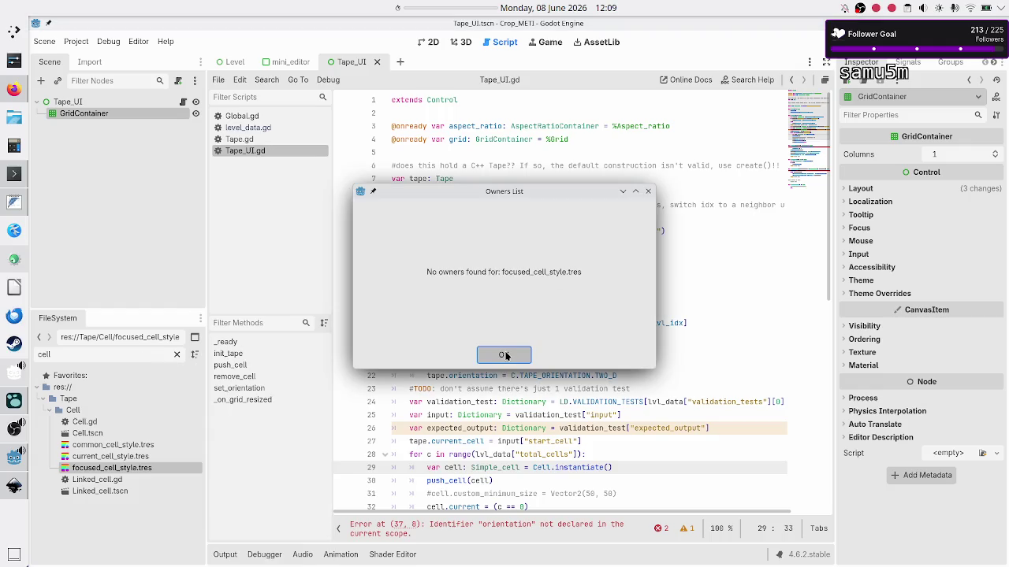
{"action": "left_click", "coordinate": [507, 355]}
{"action": "double_click", "coordinate": [99, 491]}
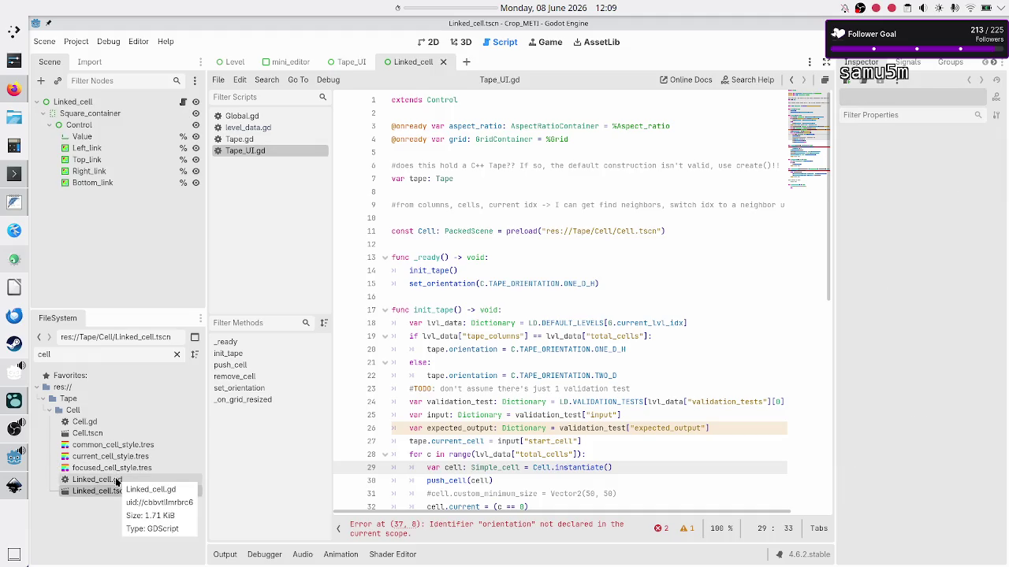
Open Linked_cell.gd and view the Linked_cell scene in the 2D workspace, then switch to Inkscape
{"action": "double_click", "coordinate": [115, 479]}
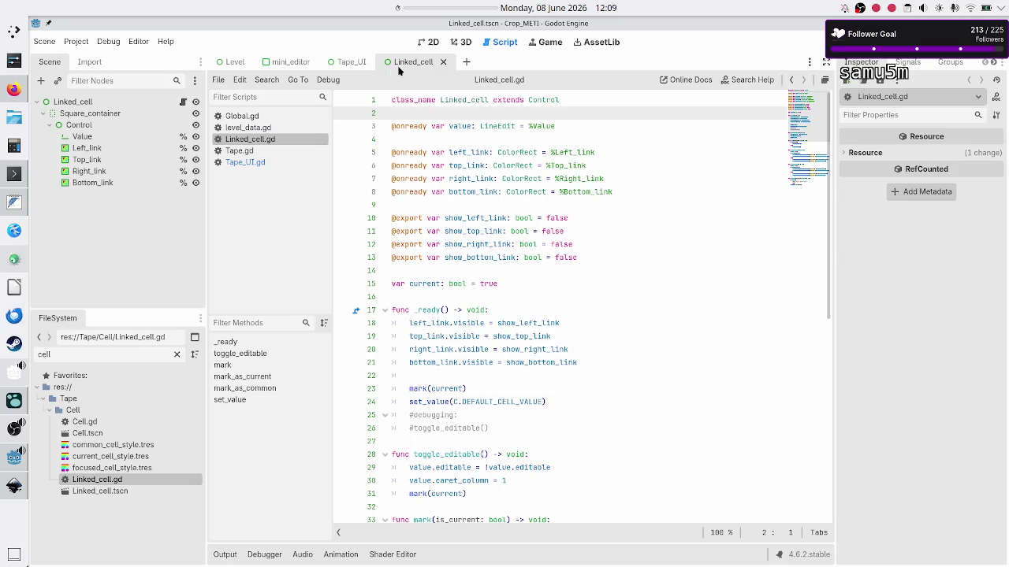
{"action": "left_click", "coordinate": [423, 42]}
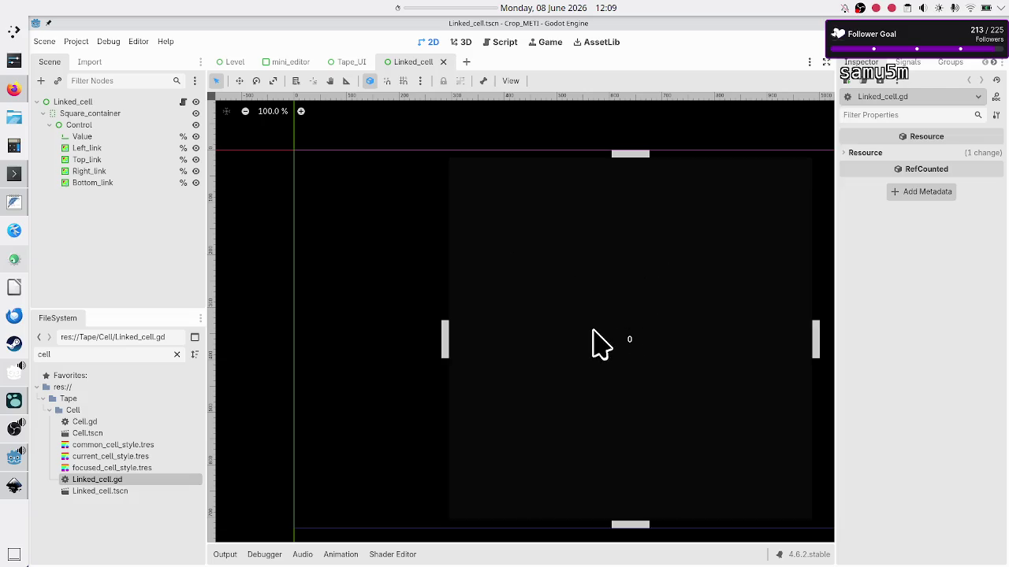
{"action": "left_click", "coordinate": [14, 484]}
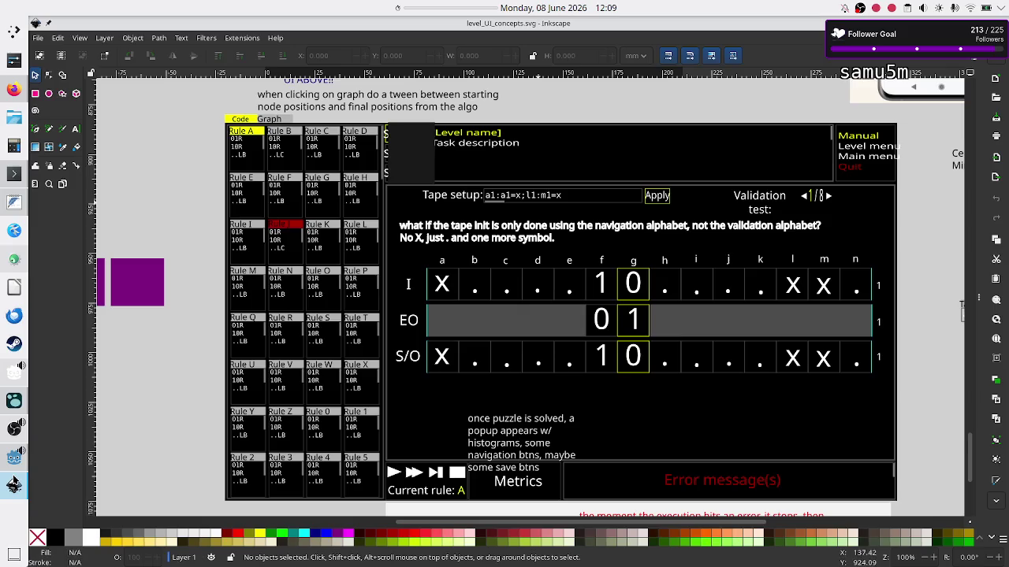
Scroll up to the Input, Exp. O. and Output columns of the mockup, then return to Godot
{"action": "scroll", "coordinate": [476, 342], "scroll_direction": "up", "scroll_amount": 15}
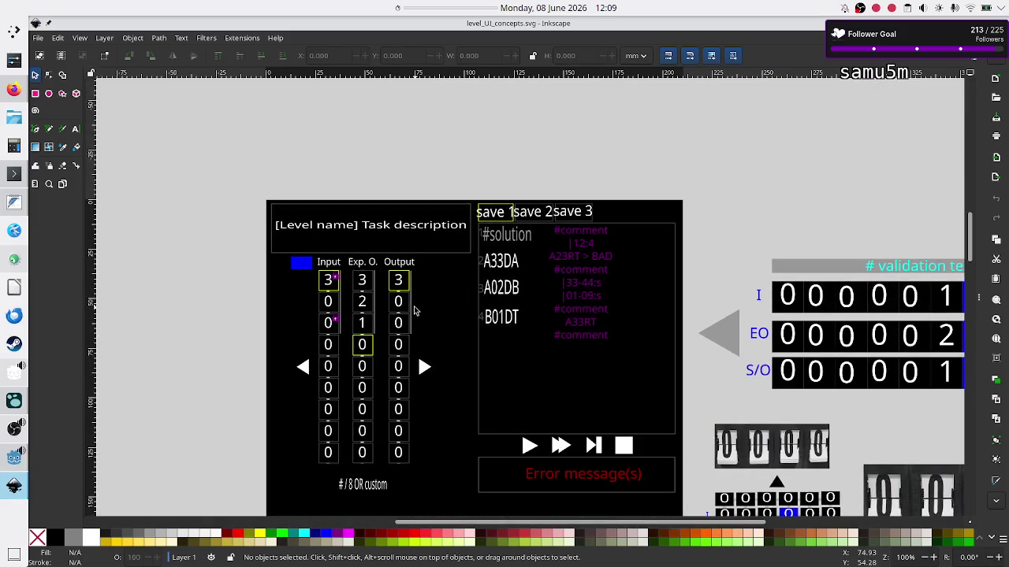
{"action": "scroll", "coordinate": [414, 310], "scroll_direction": "up", "scroll_amount": 4, "text": "ctrl"}
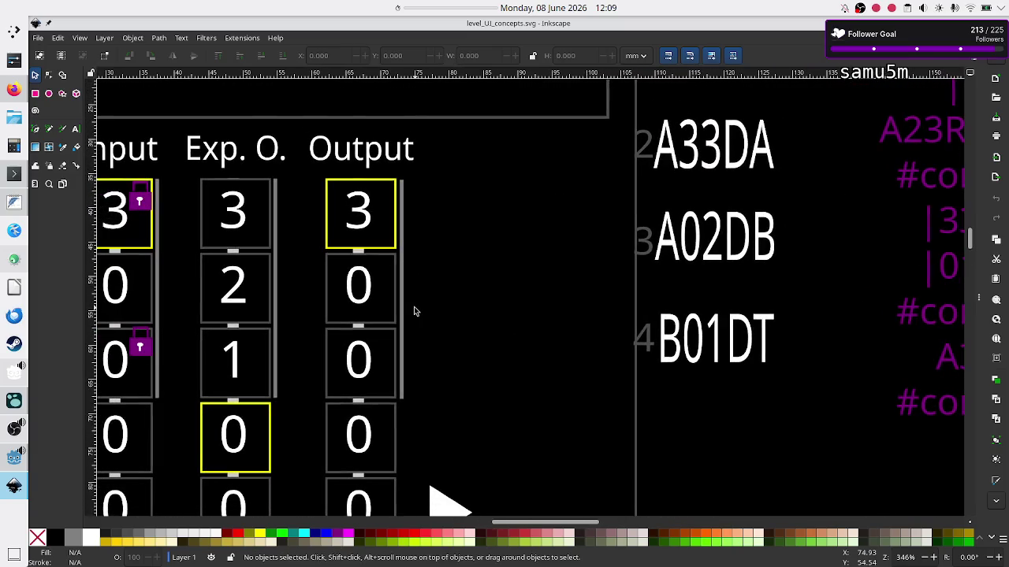
{"action": "key", "text": "alt+Tab"}
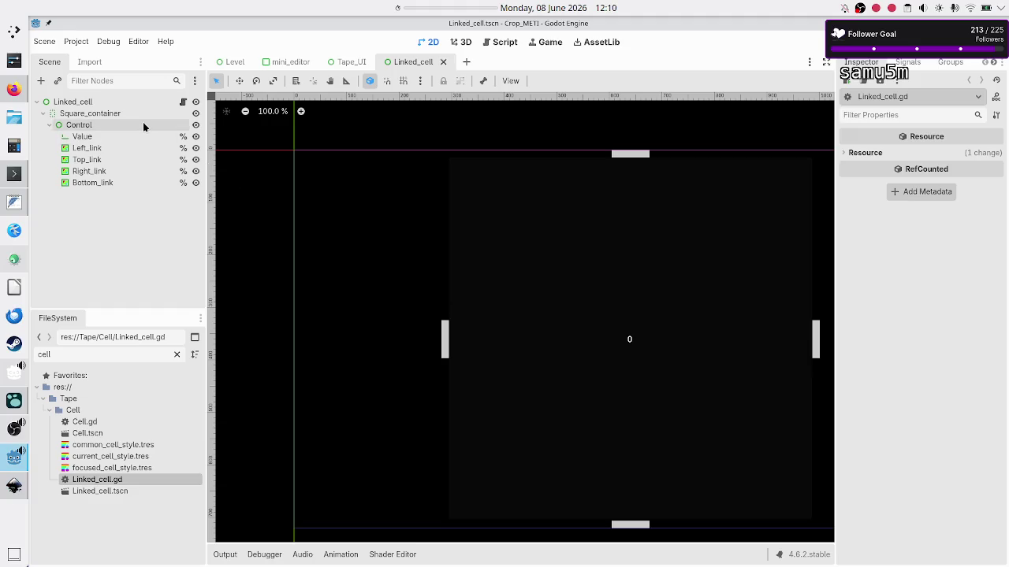
Inspect the four link nodes, Value and Square_container, then open Linked_cell's attached script
{"action": "left_click", "coordinate": [104, 150]}
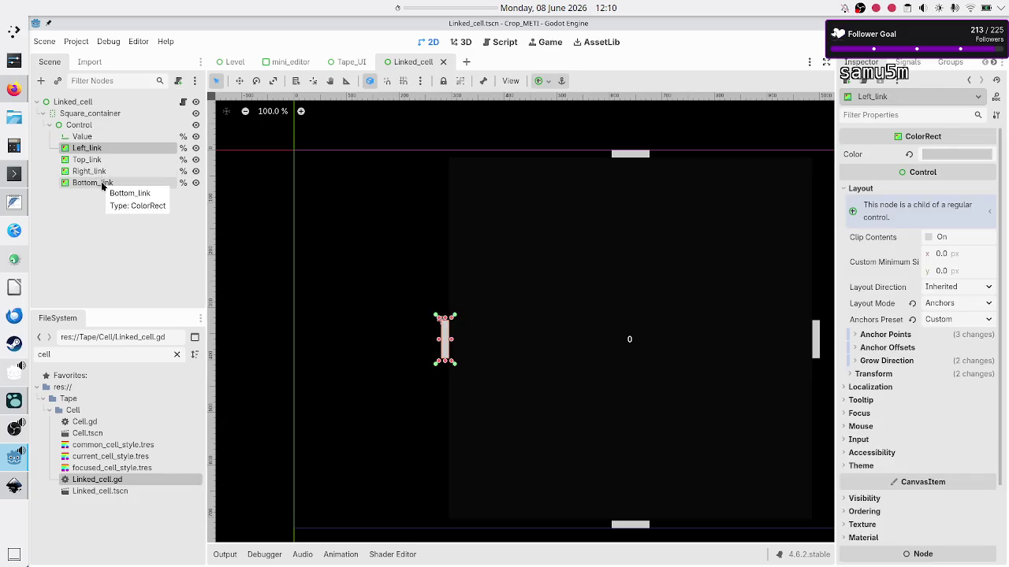
{"action": "left_click", "coordinate": [102, 185], "text": "shift"}
{"action": "left_click", "coordinate": [89, 140]}
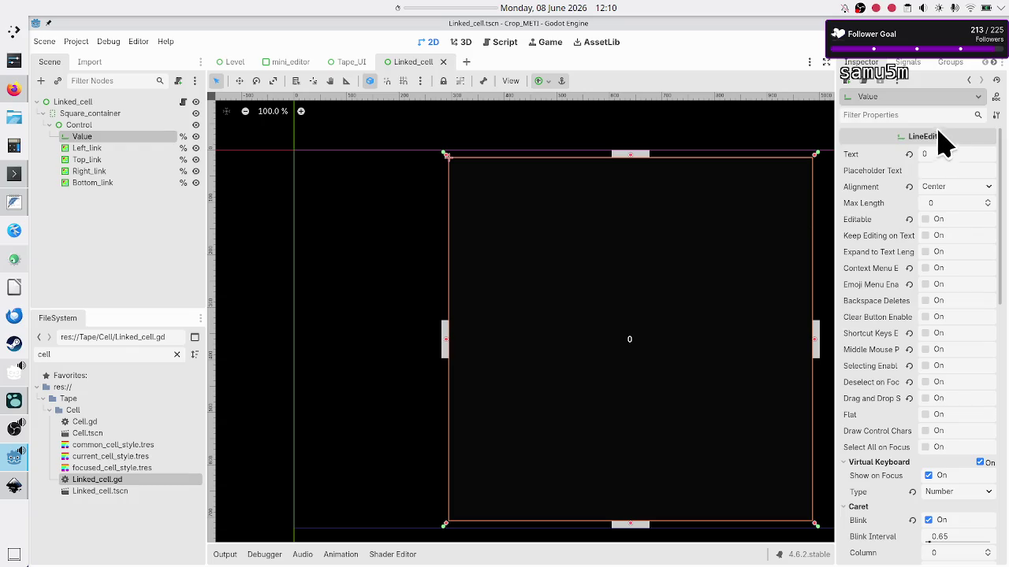
{"action": "left_click", "coordinate": [89, 114]}
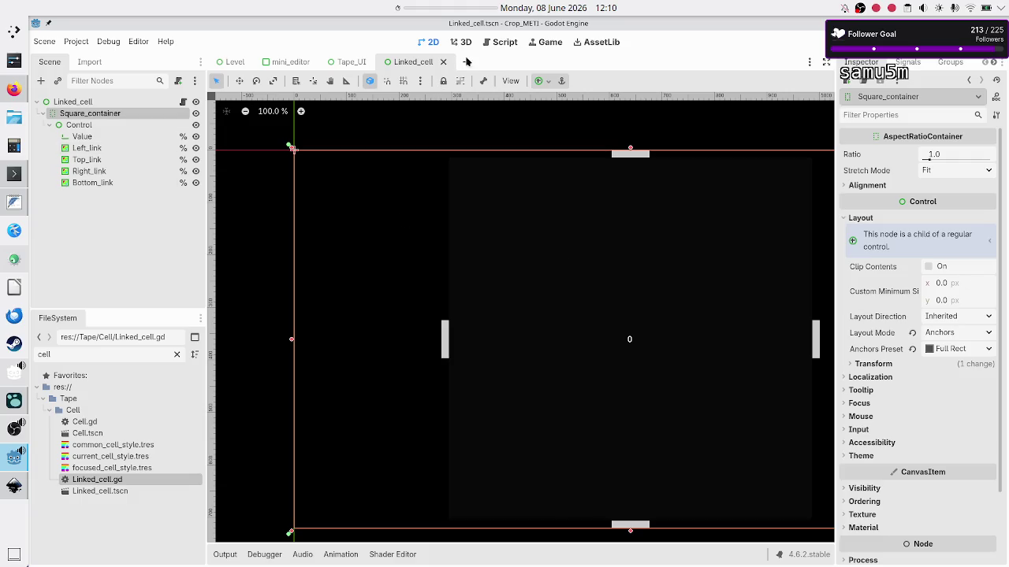
{"action": "left_click", "coordinate": [182, 103]}
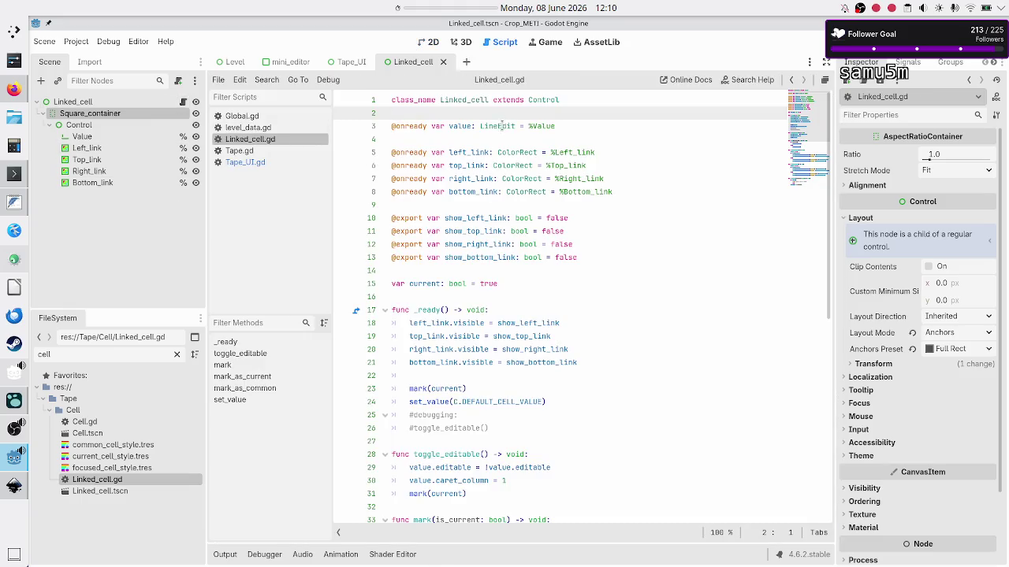
Read through Linked_cell.gd's styling functions and select CURRENT_CELL_STYLE on line 42
{"action": "scroll", "coordinate": [489, 275], "scroll_direction": "down", "scroll_amount": 3}
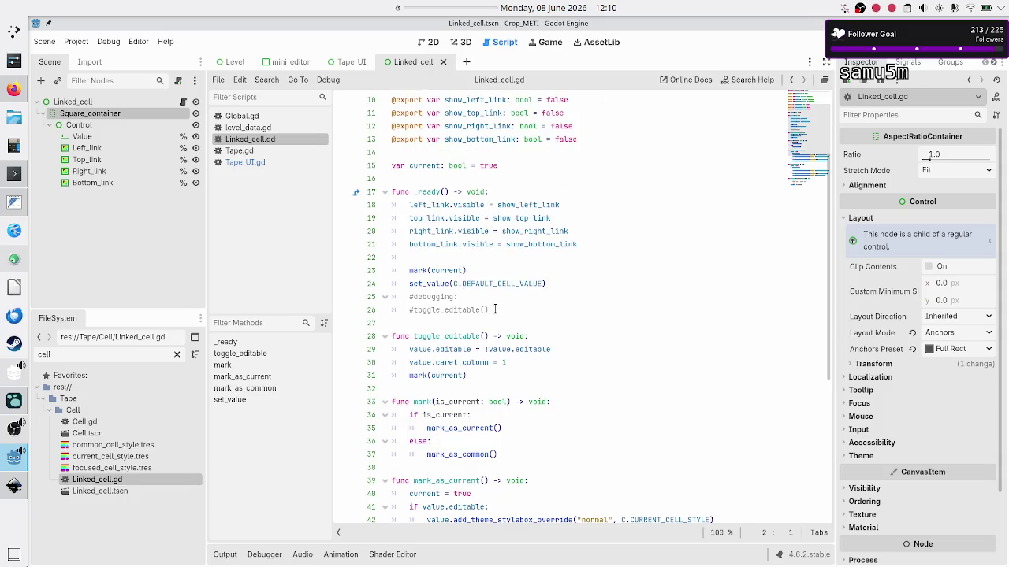
{"action": "scroll", "coordinate": [495, 310], "scroll_direction": "down", "scroll_amount": 2}
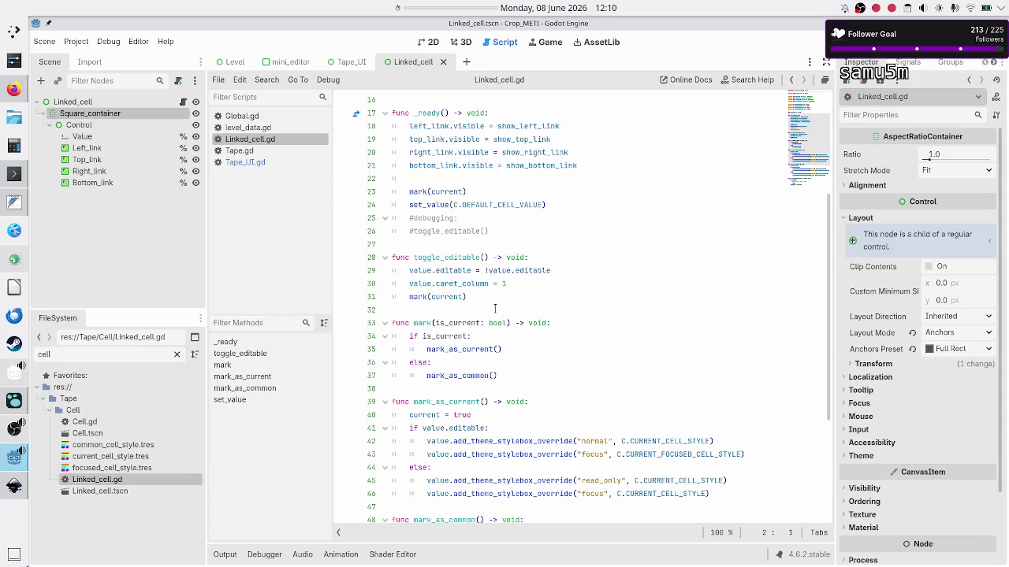
{"action": "scroll", "coordinate": [495, 310], "scroll_direction": "down", "scroll_amount": 4}
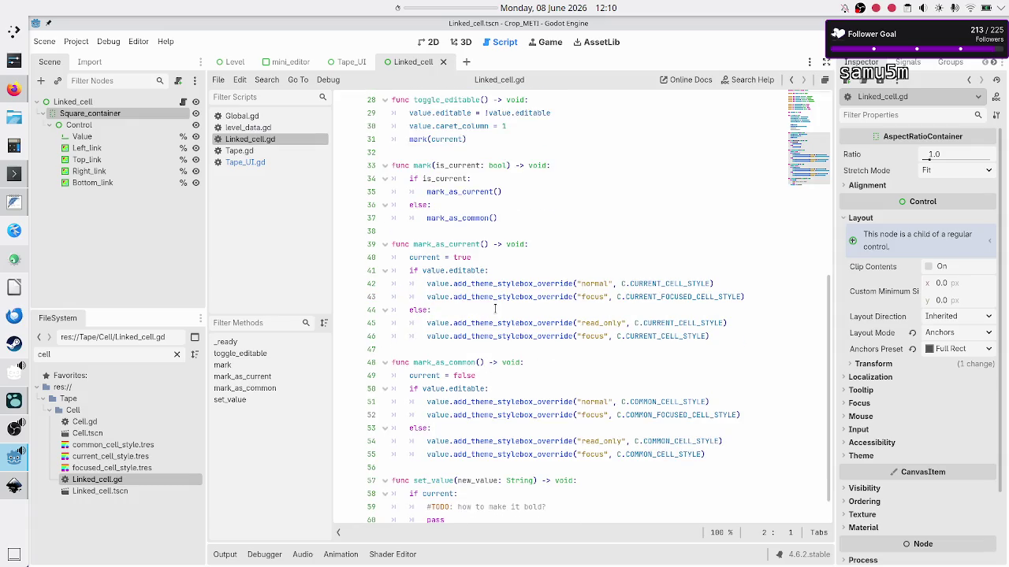
{"action": "scroll", "coordinate": [495, 309], "scroll_direction": "down", "scroll_amount": 1}
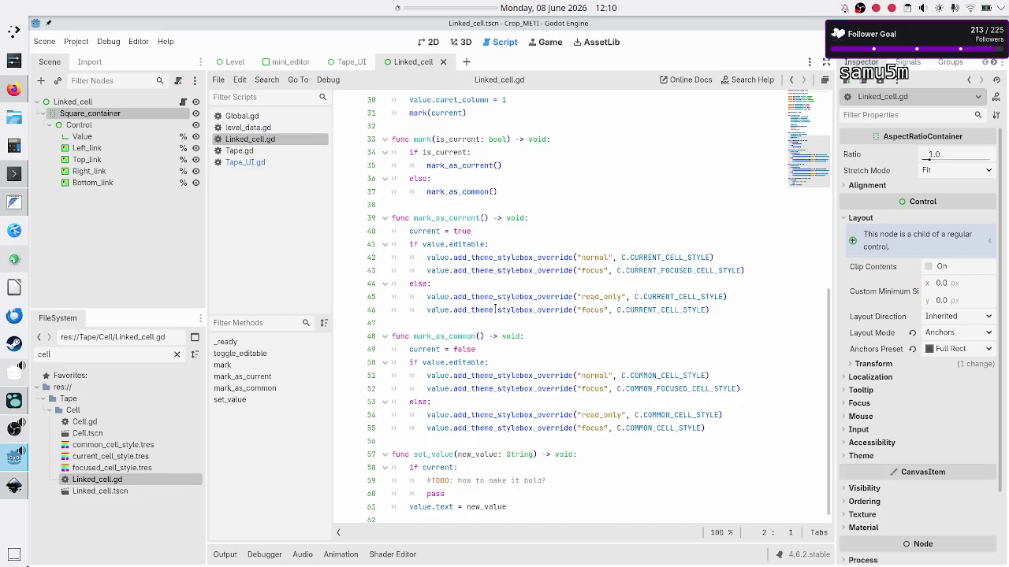
{"action": "scroll", "coordinate": [495, 310], "scroll_direction": "up", "scroll_amount": 10}
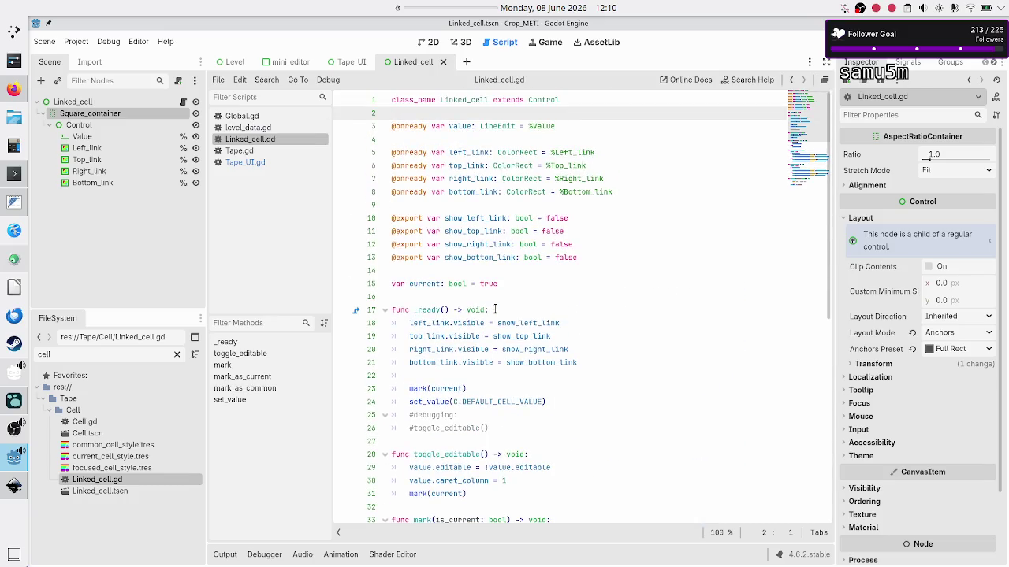
{"action": "scroll", "coordinate": [495, 310], "scroll_direction": "down", "scroll_amount": 8}
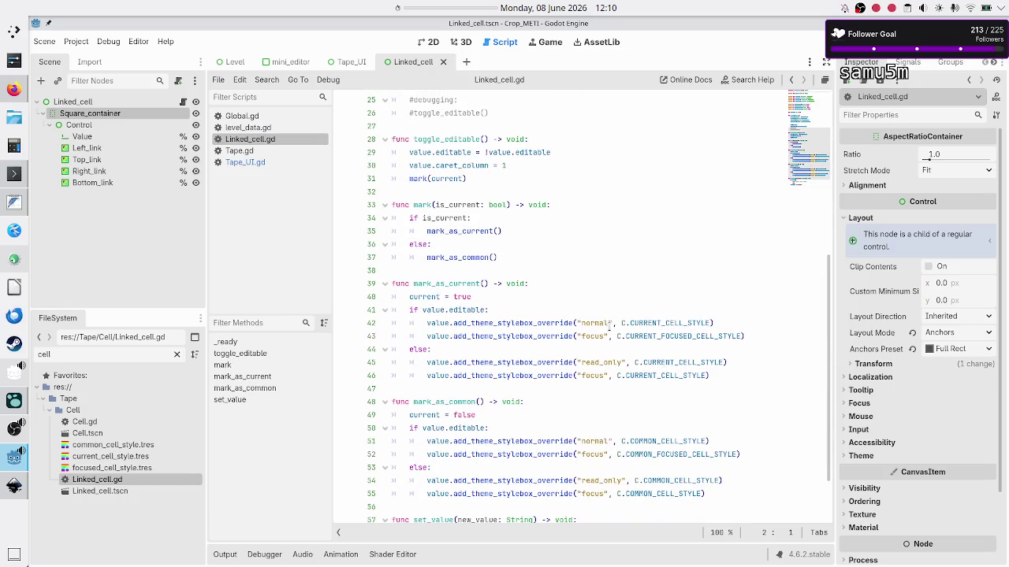
{"action": "double_click", "coordinate": [660, 319]}
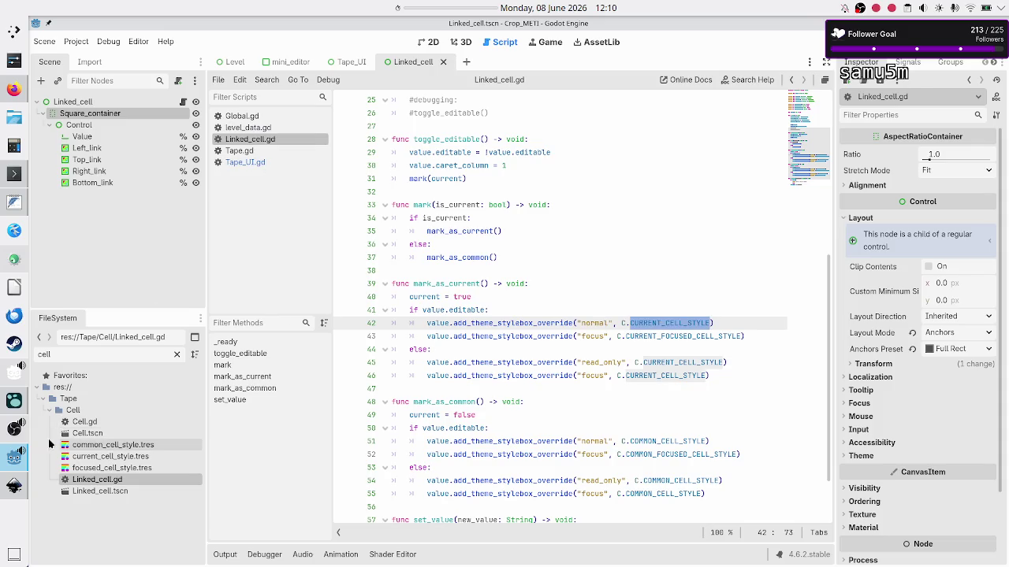
Filter the project files for 'const' and select constants.gd
{"action": "double_click", "coordinate": [80, 359]}
{"action": "type", "text": "const"}
{"action": "left_click", "coordinate": [102, 409]}
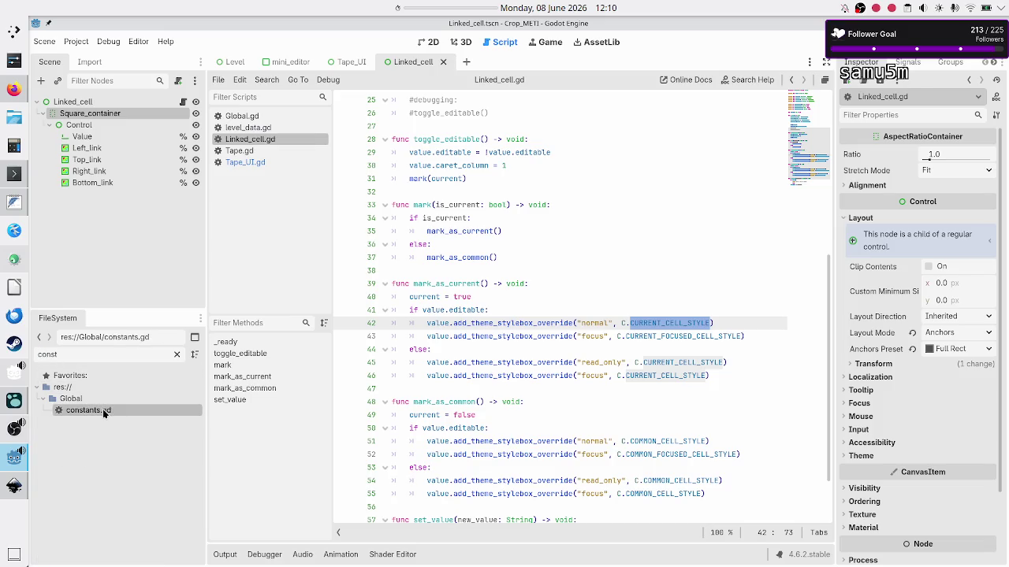
Open constants.gd and filter the project files for 'cell'
{"action": "double_click", "coordinate": [102, 409]}
{"action": "scroll", "coordinate": [420, 249], "scroll_direction": "down", "scroll_amount": 3}
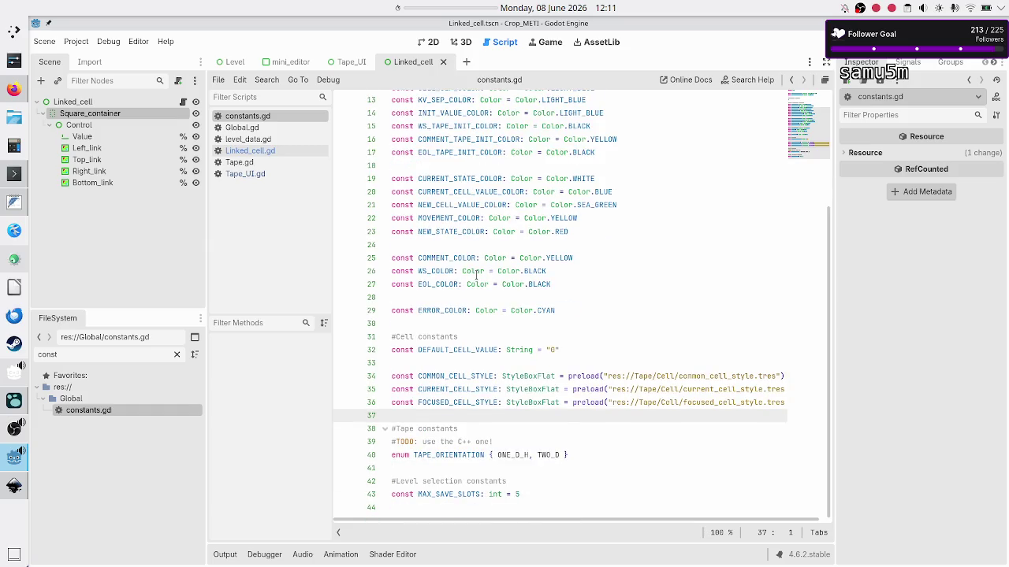
{"action": "left_click", "coordinate": [102, 355]}
{"action": "type", "text": "cell"}
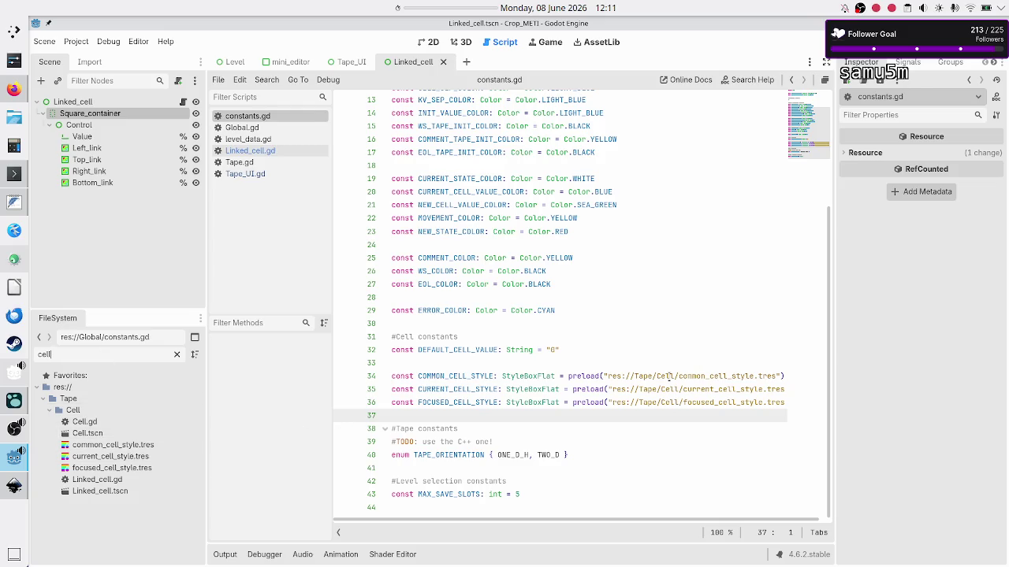
Compare common_cell_style.tres with its preload path, then close the Linked_cell scene
{"action": "left_click", "coordinate": [124, 446]}
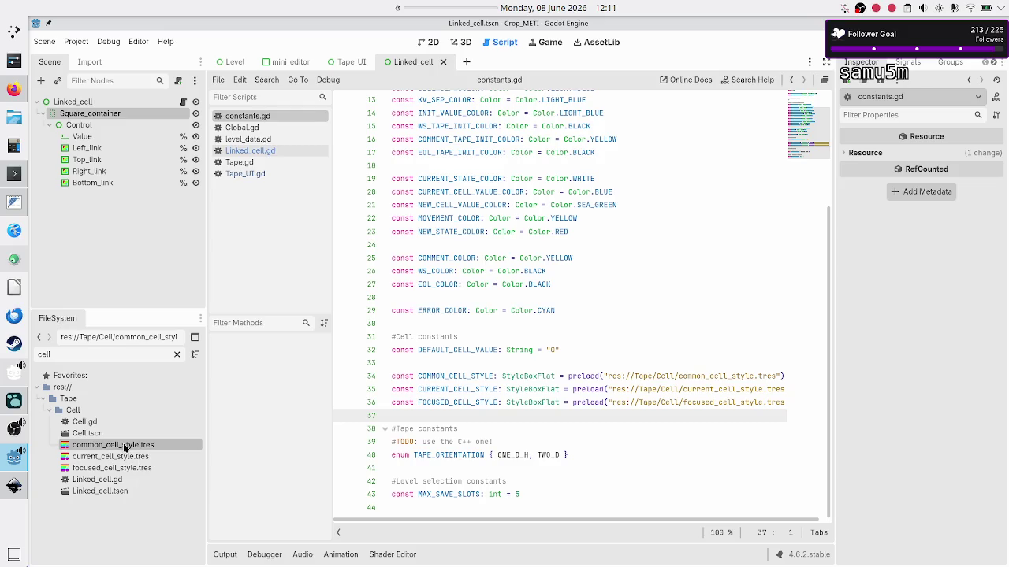
{"action": "left_click", "coordinate": [676, 375]}
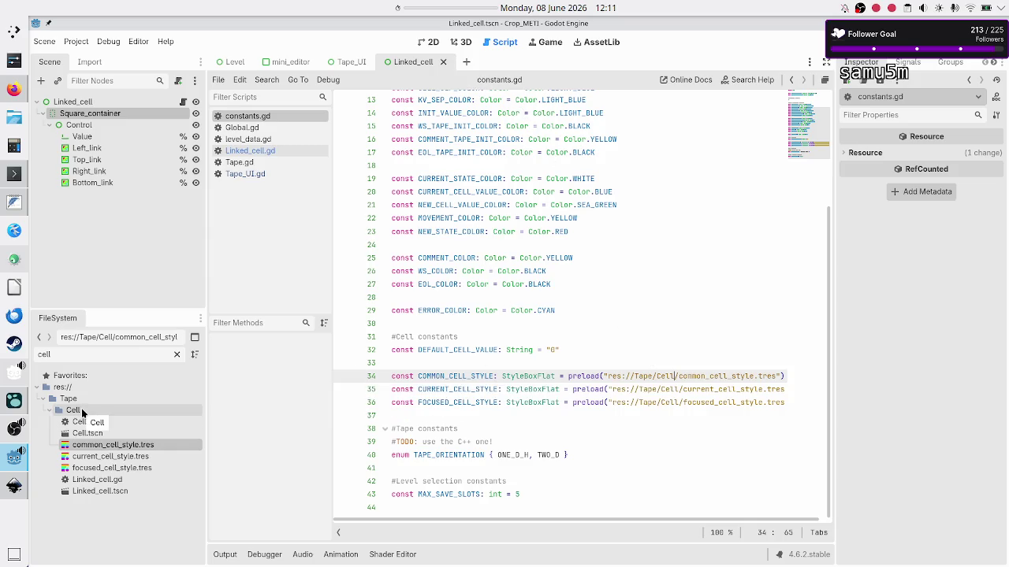
{"action": "left_click", "coordinate": [125, 423]}
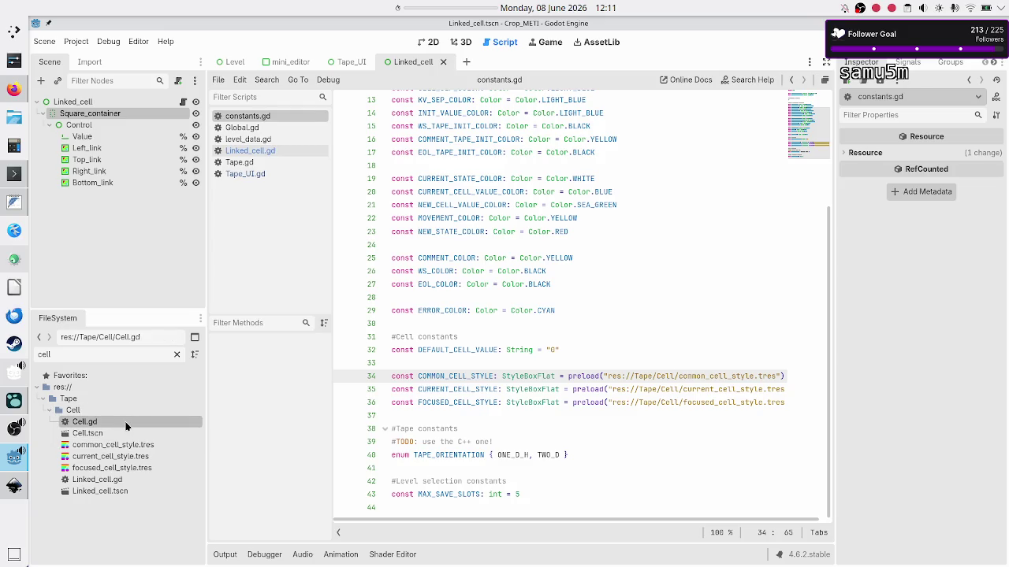
{"action": "left_click", "coordinate": [443, 62]}
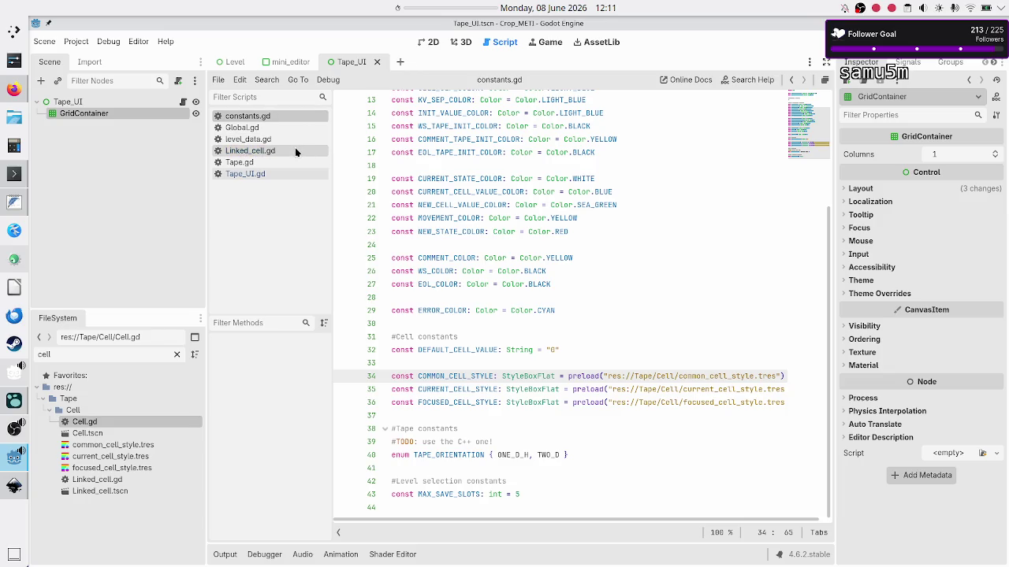
Close the Linked_cell.gd script, then select the four Cell and Linked_cell files and remove them
{"action": "left_click", "coordinate": [320, 150]}
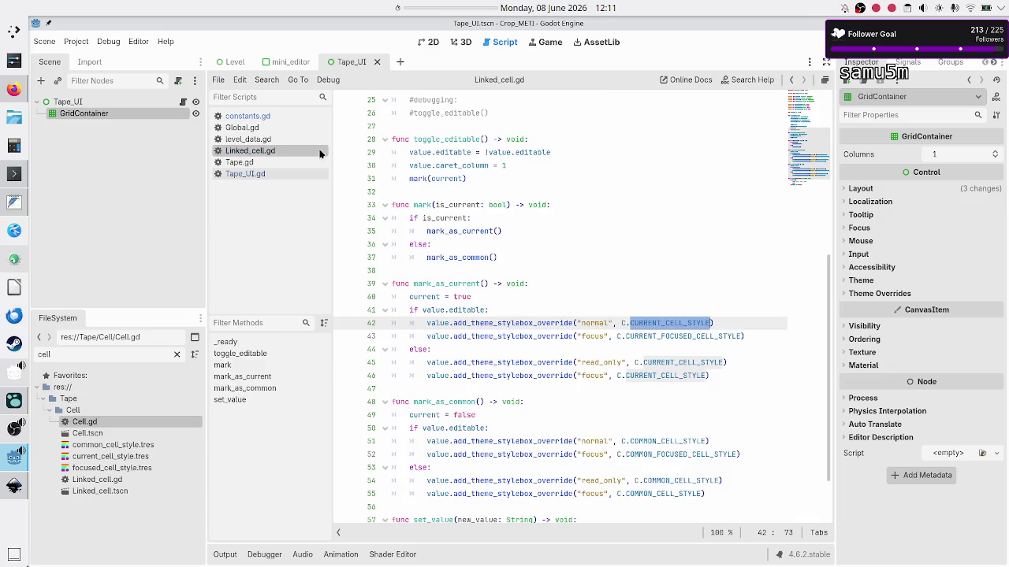
{"action": "middle_click", "coordinate": [320, 153]}
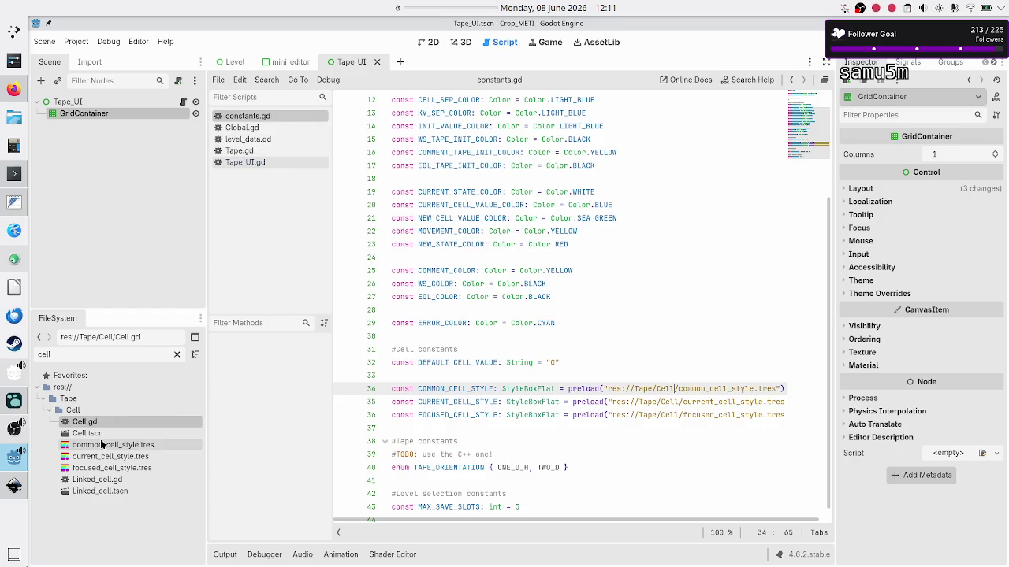
{"action": "left_click", "coordinate": [97, 482], "text": "ctrl"}
{"action": "left_click", "coordinate": [94, 486], "text": "ctrl"}
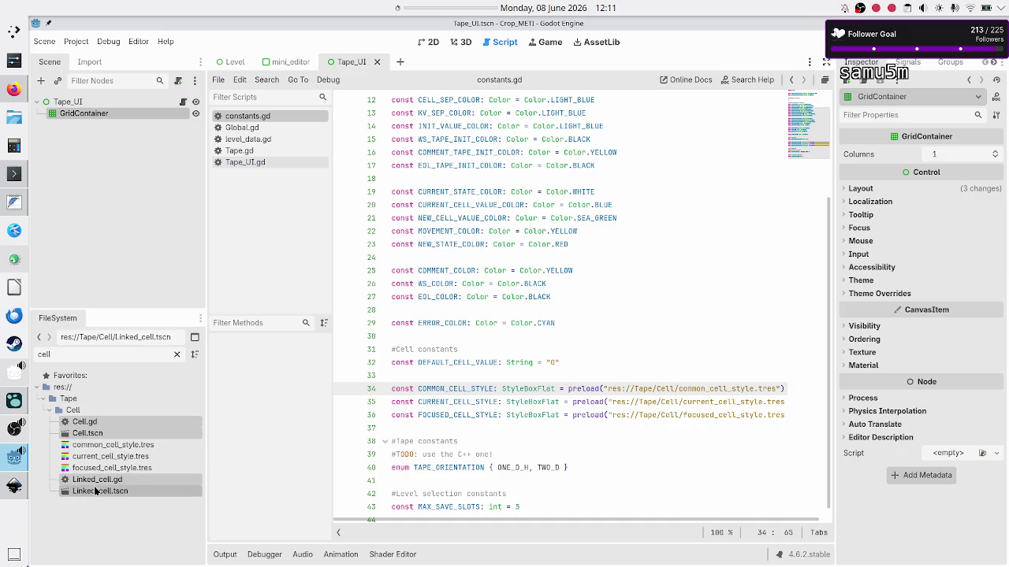
{"action": "right_click", "coordinate": [94, 486]}
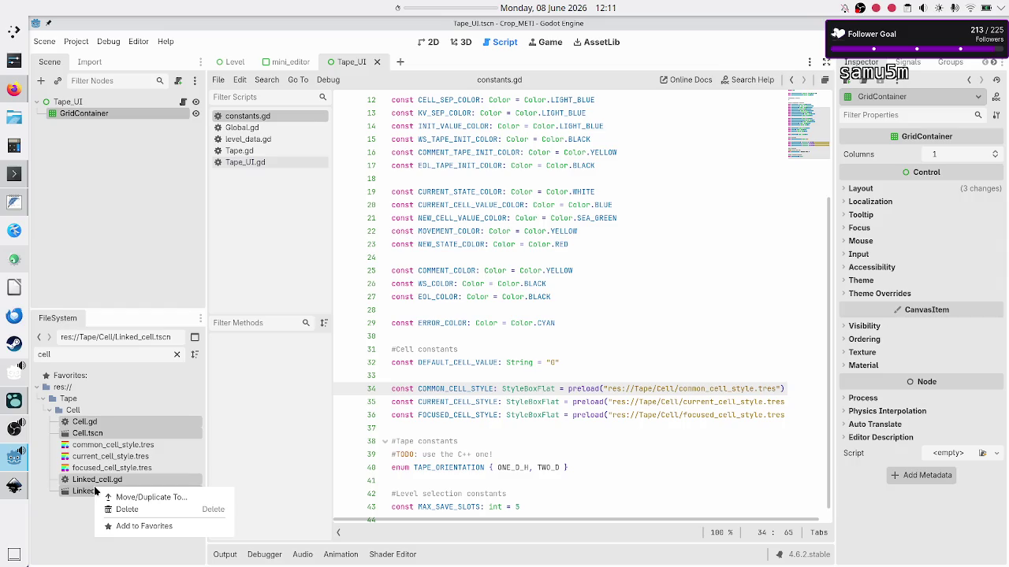
{"action": "left_click", "coordinate": [142, 512]}
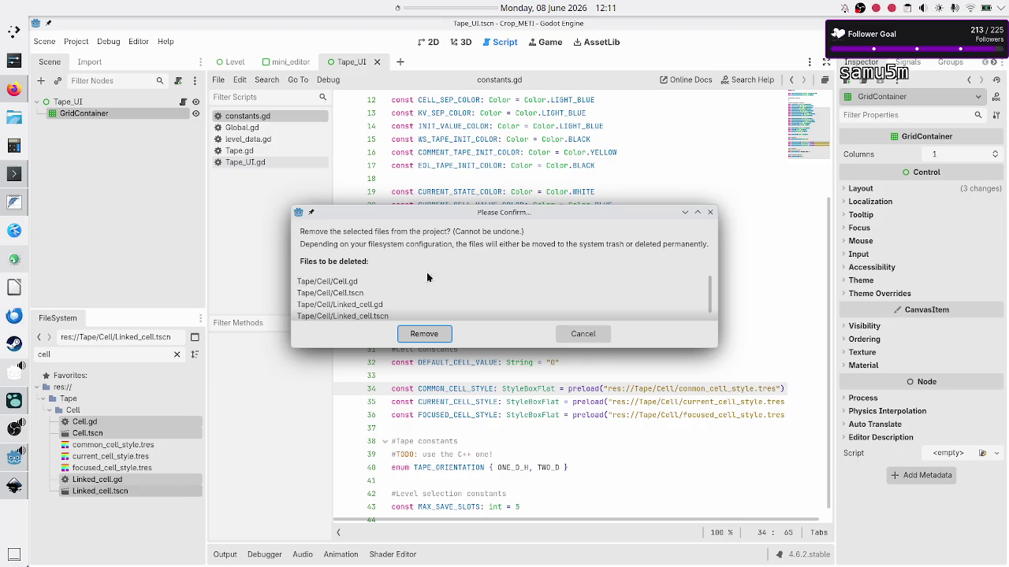
{"action": "left_click", "coordinate": [432, 335]}
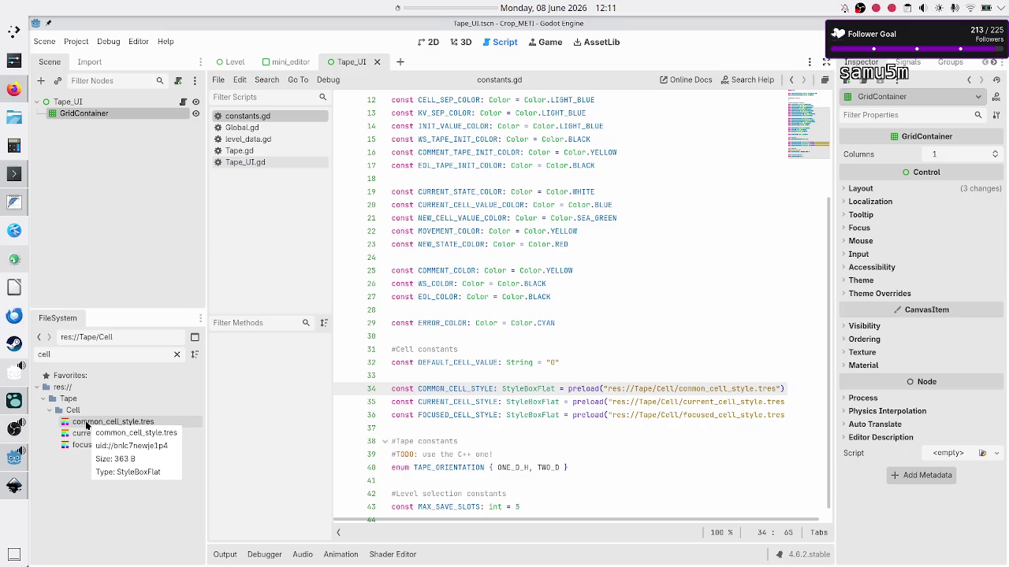
Move the three cell style .tres files from Cell up into the Tape folder
{"action": "left_click", "coordinate": [87, 424]}
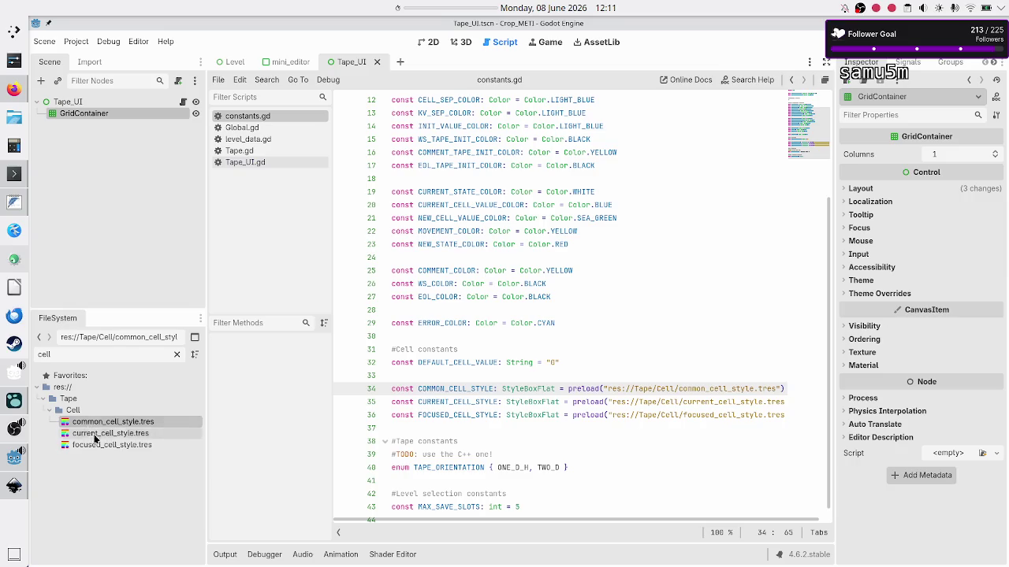
{"action": "left_click", "coordinate": [110, 445], "text": "shift"}
{"action": "left_click_drag", "start_coordinate": [101, 429], "coordinate": [70, 401]}
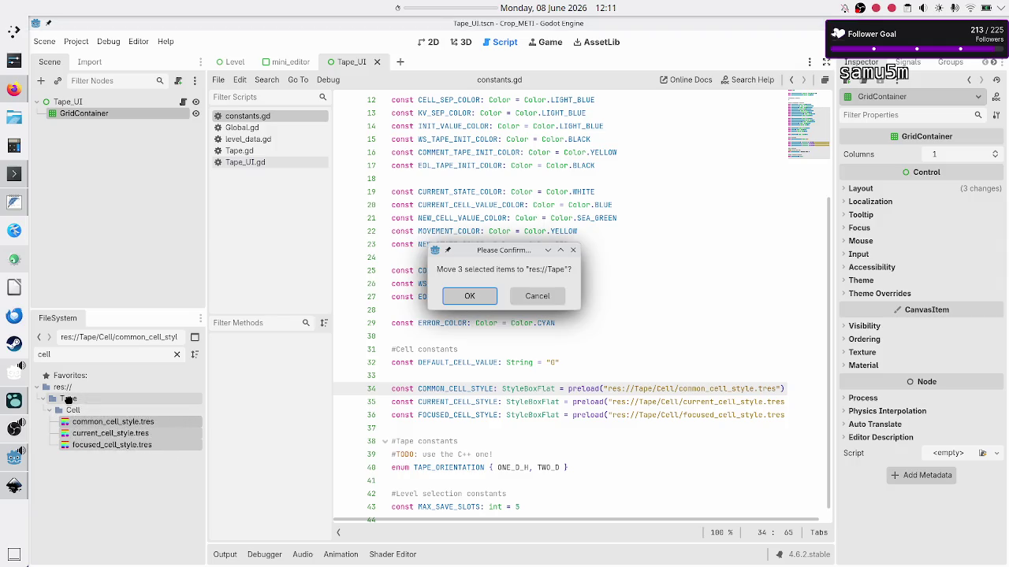
{"action": "left_click", "coordinate": [471, 297]}
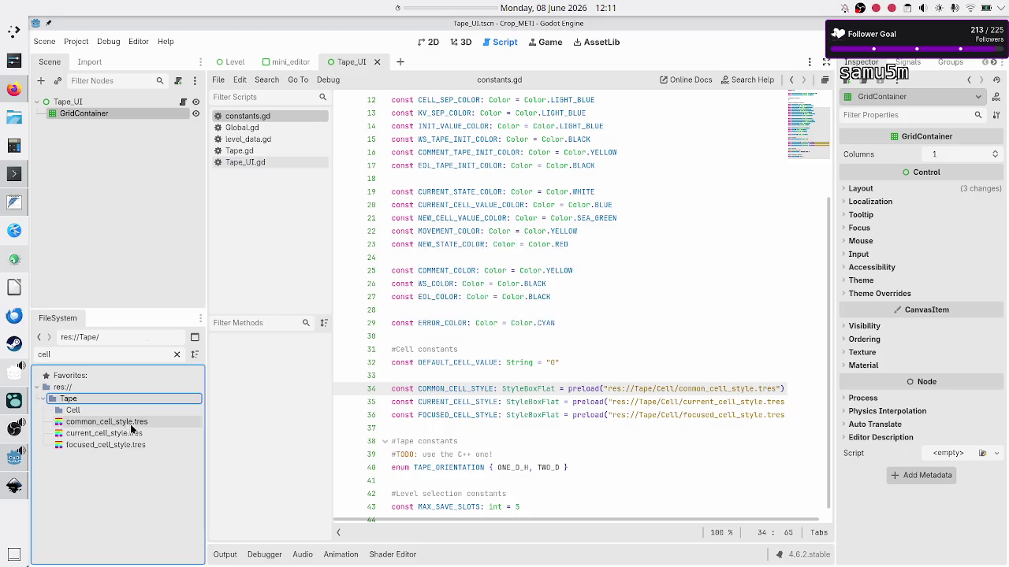
Delete the emptied Cell folder from the project
{"action": "left_click", "coordinate": [98, 411]}
{"action": "right_click", "coordinate": [98, 410]}
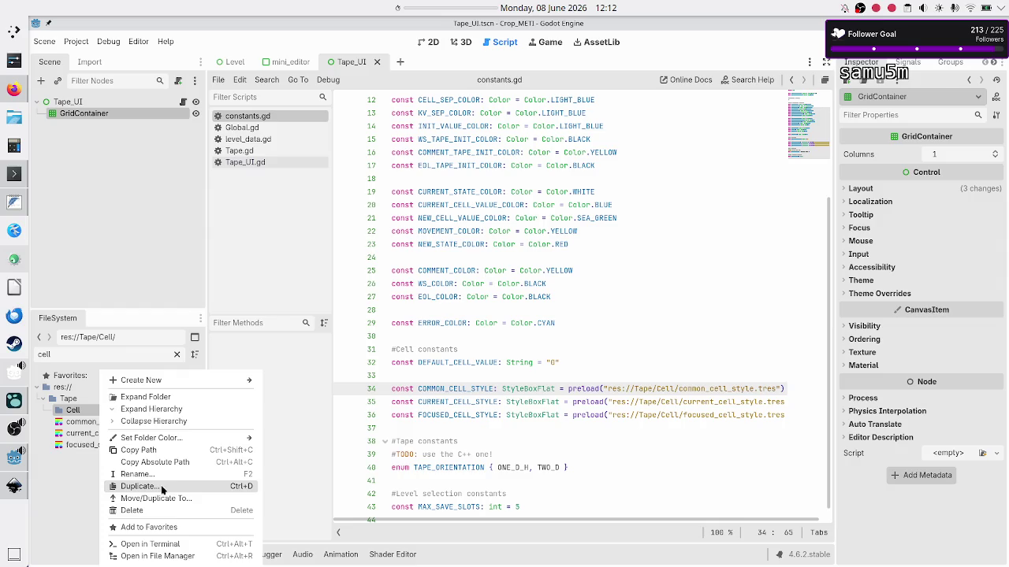
{"action": "left_click", "coordinate": [154, 511]}
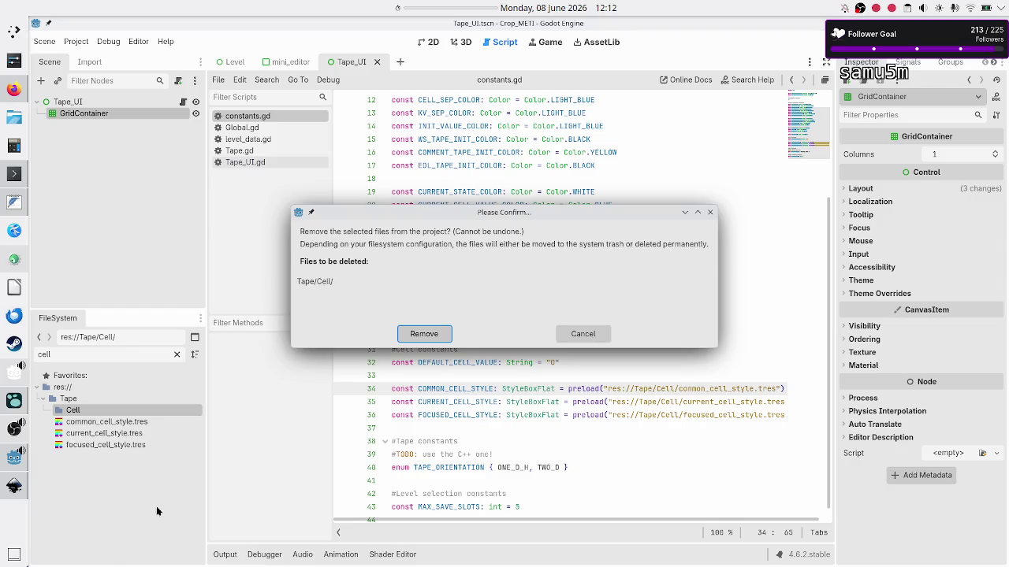
{"action": "left_click", "coordinate": [427, 333]}
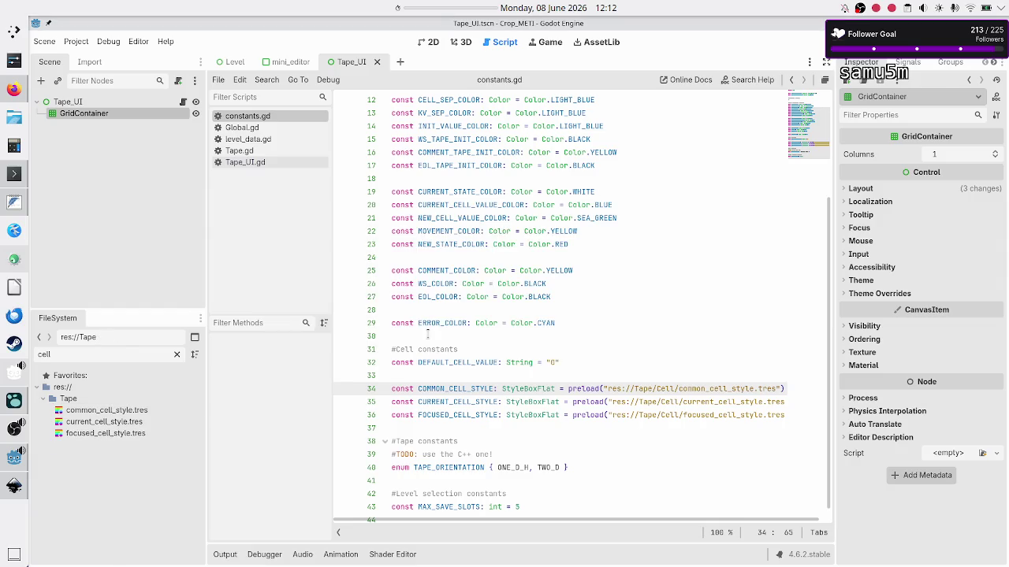
Remove 'Cell/' from the three style preload paths on lines 34–36 and save constants.gd
{"action": "left_click", "coordinate": [674, 389]}
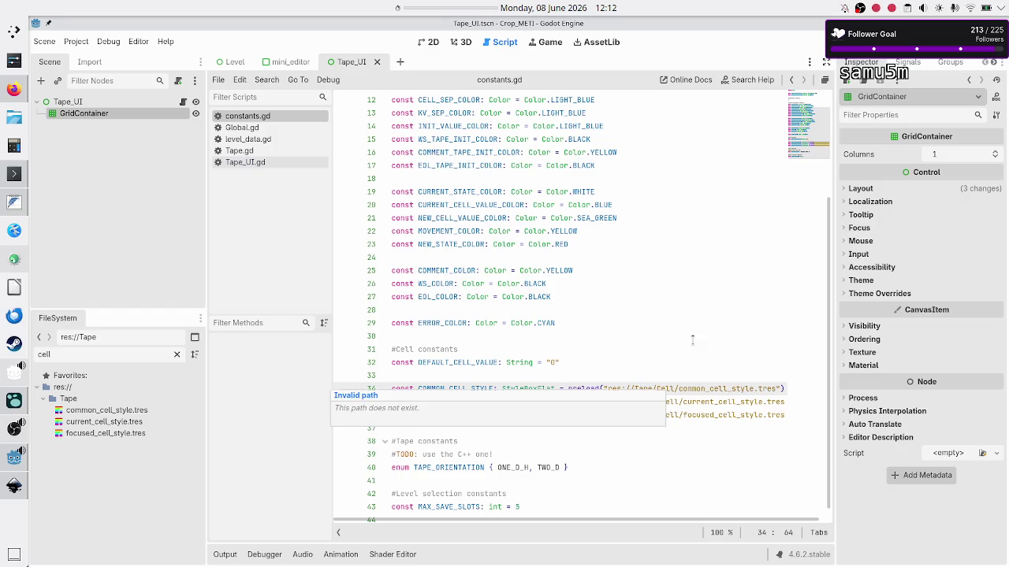
{"action": "key", "text": "BackSpace"}
{"action": "key", "text": "BackSpace"}
{"action": "key", "text": "BackSpace"}
{"action": "key", "text": "Delete"}
{"action": "key", "text": "BackSpace"}
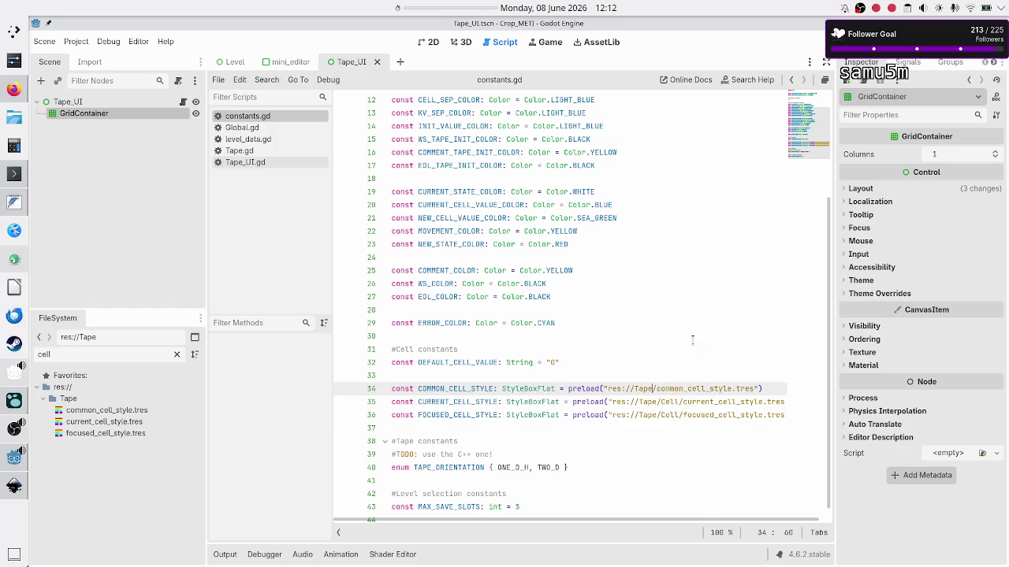
{"action": "key", "text": "Down"}
{"action": "key", "text": "BackSpace"}
{"action": "key", "text": "BackSpace"}
{"action": "key", "text": "BackSpace"}
{"action": "key", "text": "Down"}
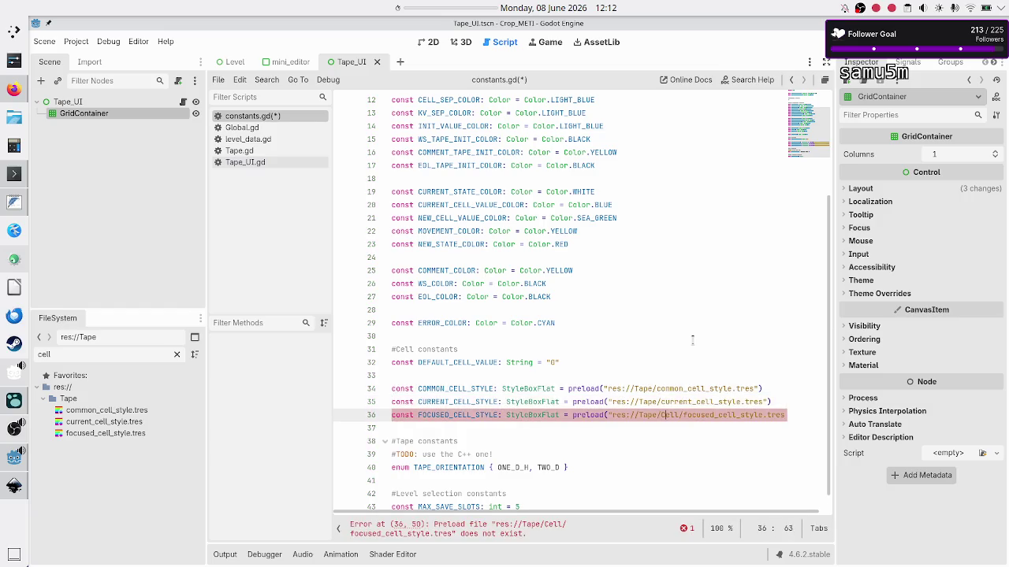
{"action": "key", "text": "BackSpace"}
{"action": "key", "text": "BackSpace"}
{"action": "key", "text": "BackSpace"}
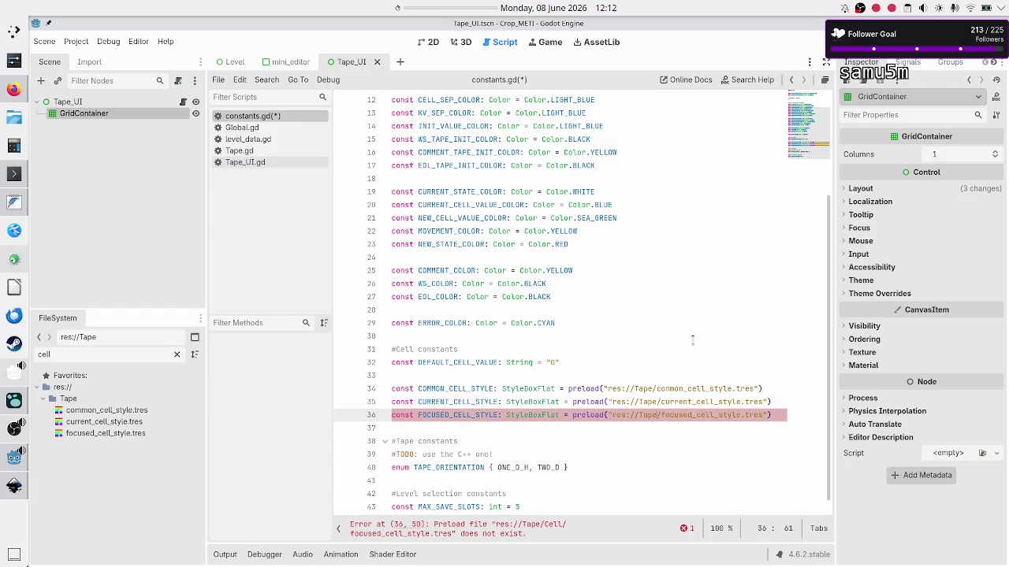
{"action": "key", "text": "Down"}
{"action": "key", "text": "ctrl+s"}
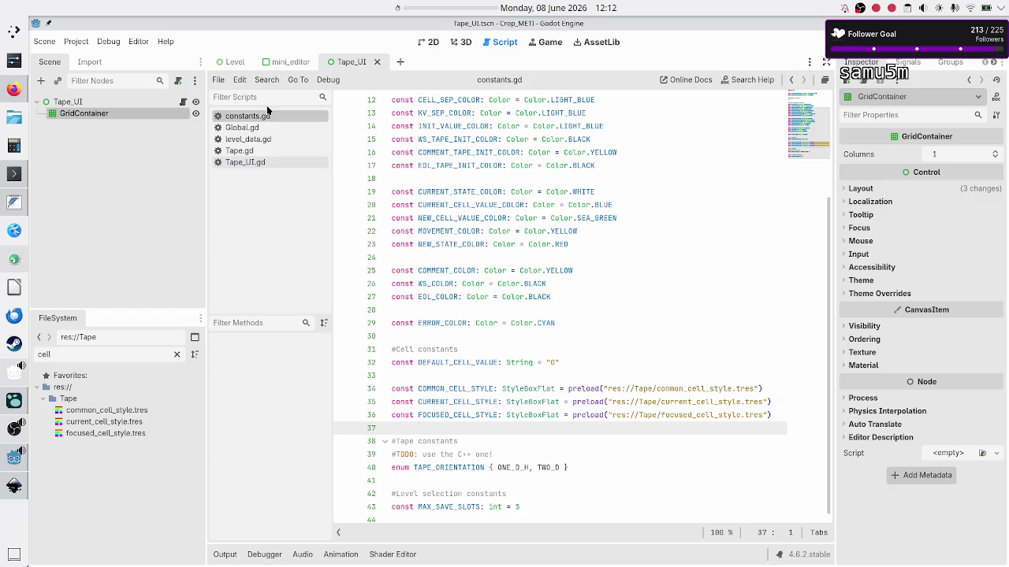
Show Tape_UI in 2D, reselect GridContainer, and open the Tape_UI.gd script
{"action": "left_click", "coordinate": [428, 42]}
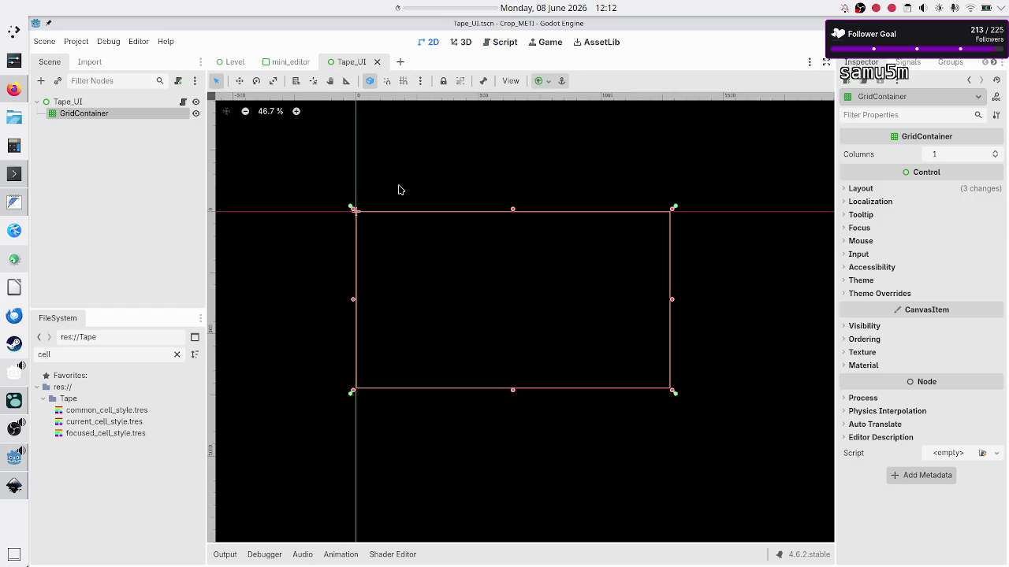
{"action": "left_click", "coordinate": [145, 167]}
{"action": "left_click", "coordinate": [85, 113]}
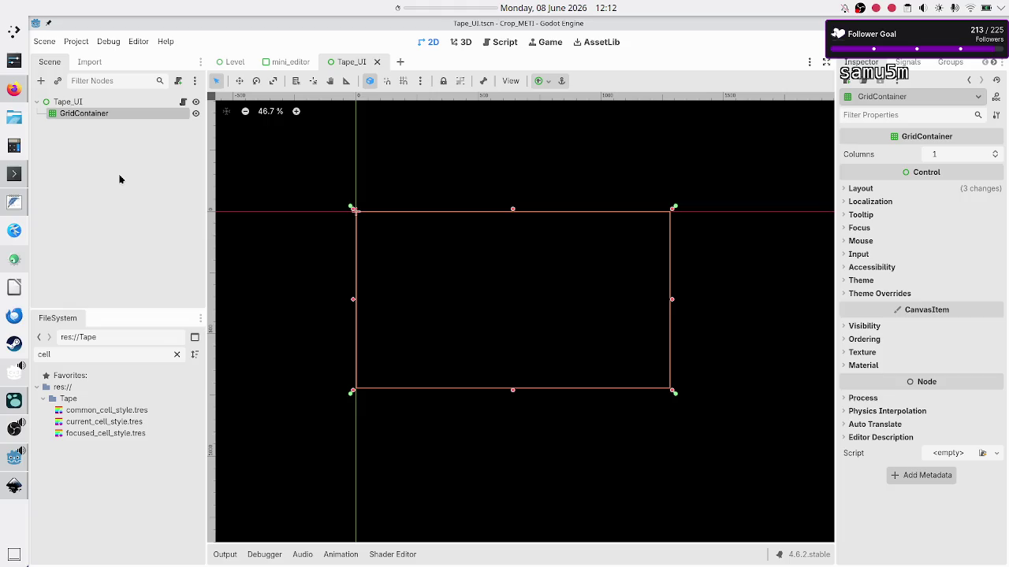
{"action": "left_click", "coordinate": [183, 102]}
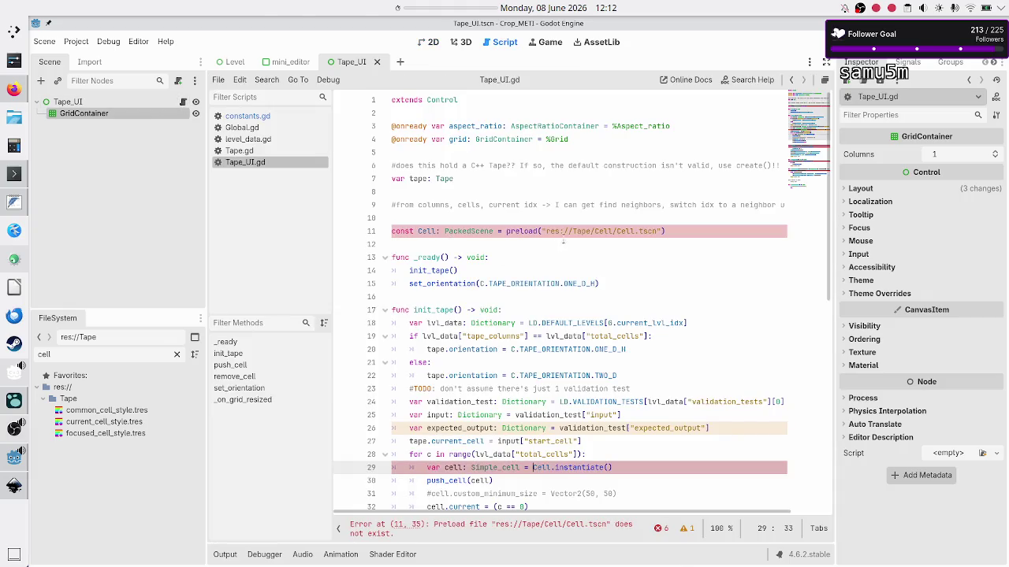
Delete the broken Cell.tscn preload line and the leftover blank line in Tape_UI.gd
{"action": "left_click", "coordinate": [678, 218]}
{"action": "key", "text": "Down"}
{"action": "key", "text": "shift+End"}
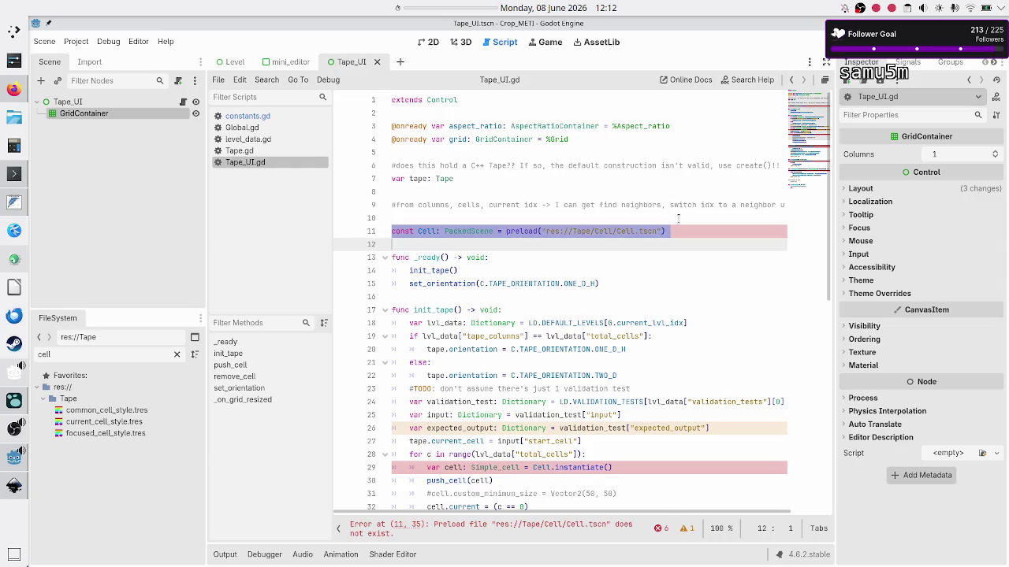
{"action": "key", "text": "BackSpace"}
{"action": "key", "text": "BackSpace"}
{"action": "key", "text": "BackSpace"}
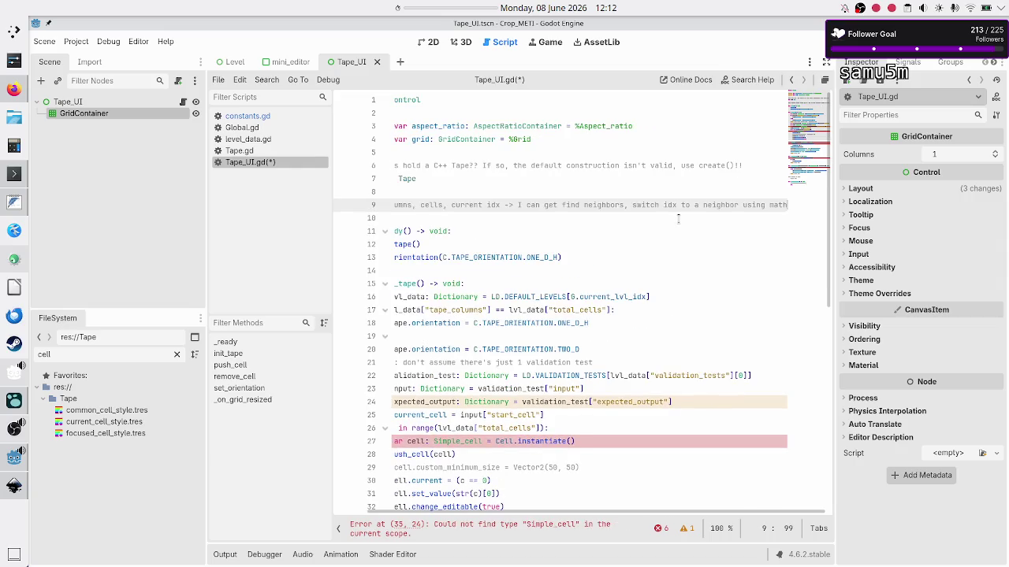
Move through the script from the line 9 comment down to the total_cells for loop on line 26
{"action": "key", "text": "Home"}
{"action": "key", "text": "Down"}
{"action": "key", "text": "Up"}
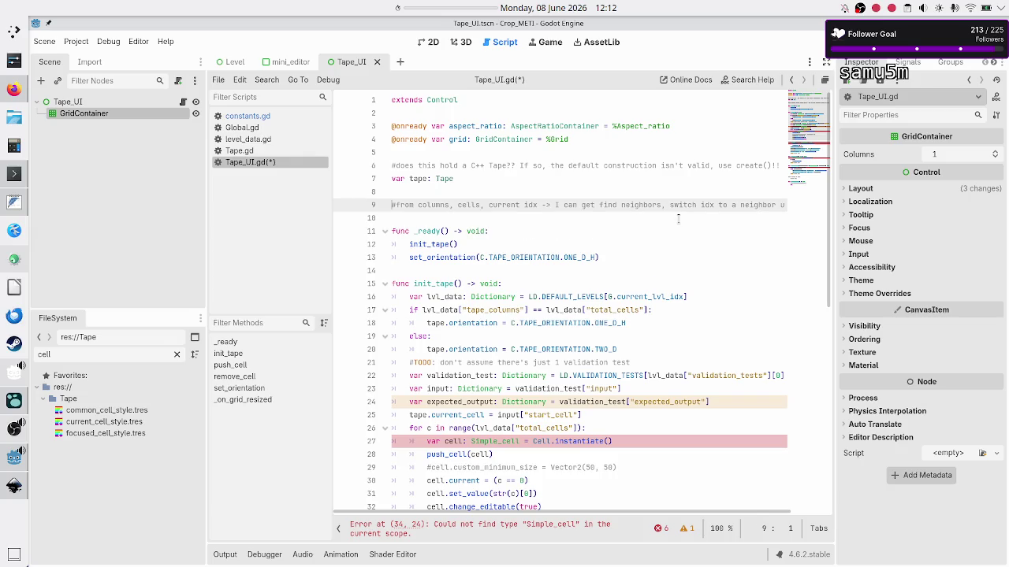
{"action": "key", "text": "Down"}
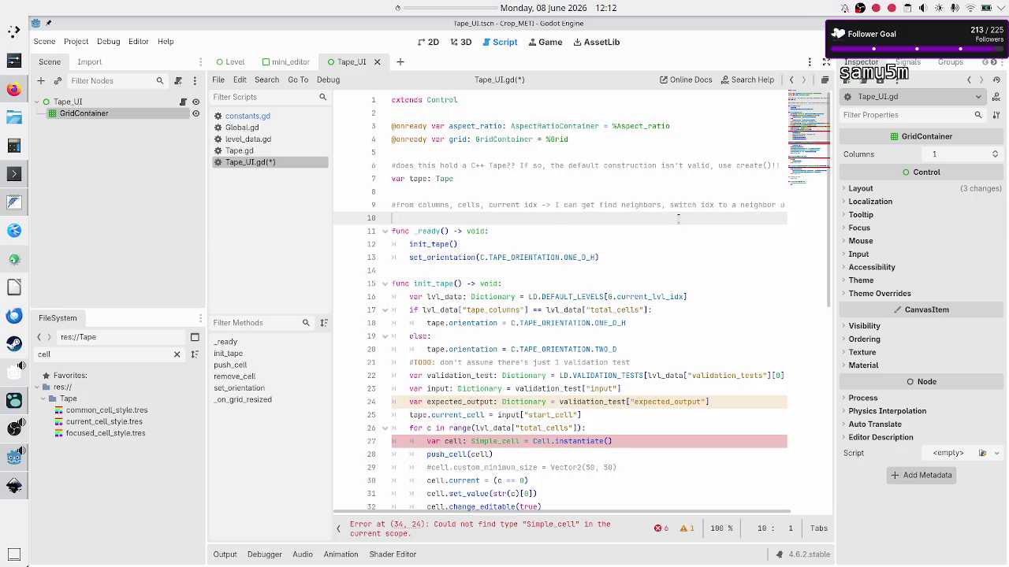
{"action": "key", "text": "Up"}
{"action": "key", "text": "End"}
{"action": "key", "text": "Down"}
{"action": "key", "text": "Down"}
{"action": "key", "text": "Down"}
{"action": "key", "text": "Down"}
{"action": "key", "text": "Down"}
{"action": "key", "text": "Down"}
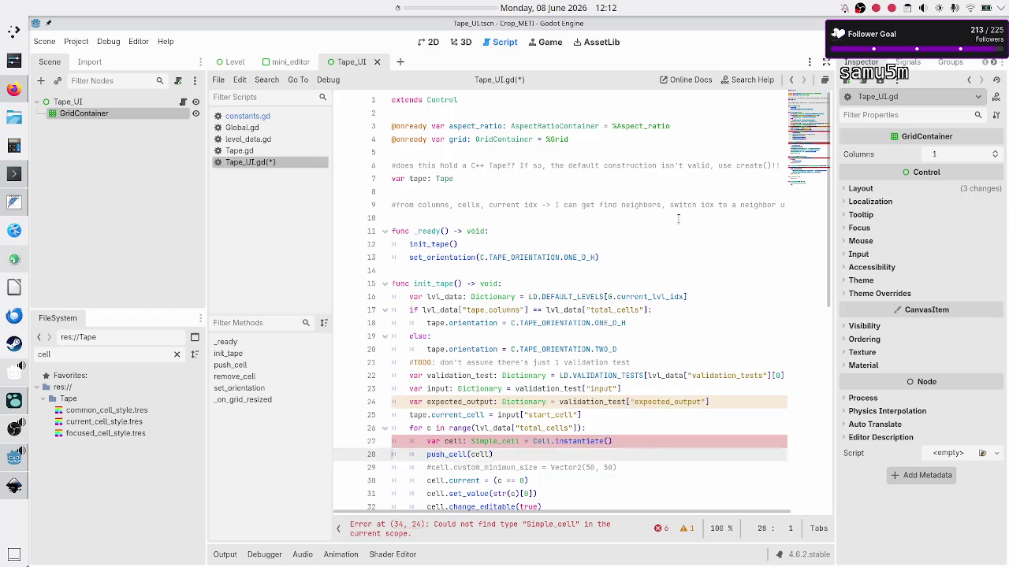
{"action": "key", "text": "Up"}
{"action": "key", "text": "Up"}
{"action": "key", "text": "Up"}
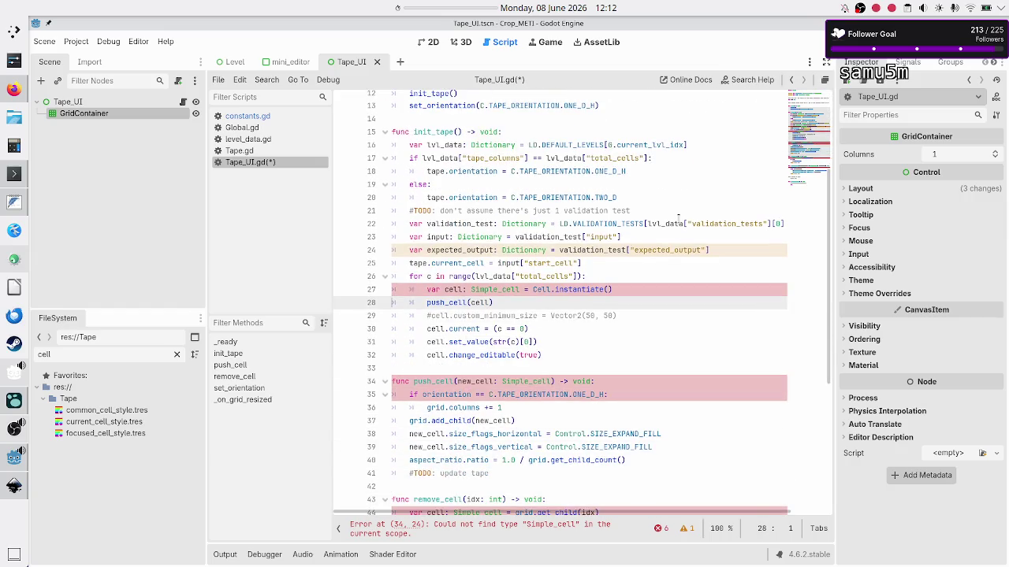
{"action": "key", "text": "shift+End"}
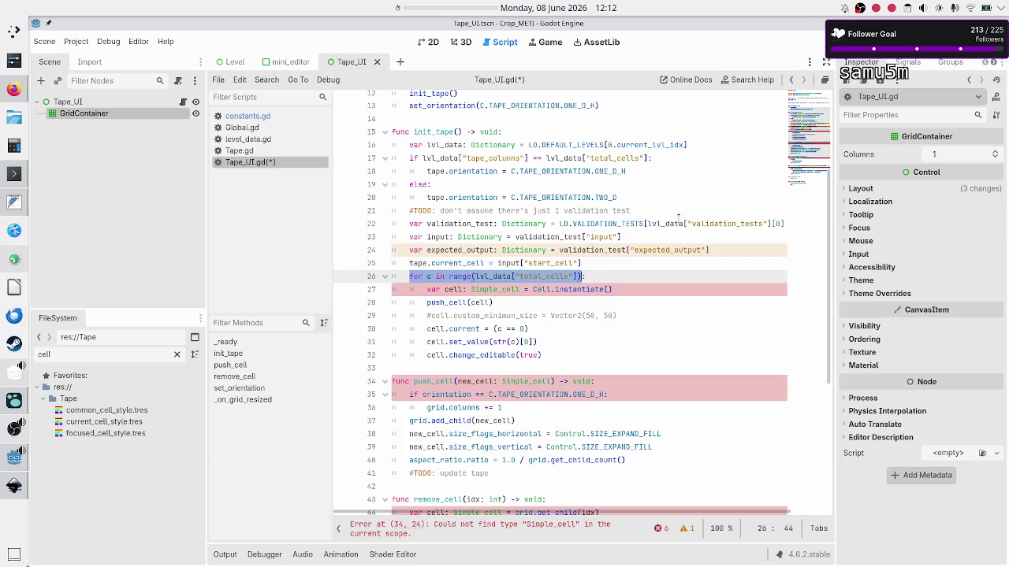
Comment out 'var cell: Simple_cell = Cell.instantiate()' on line 27 with #
{"action": "key", "text": "Left"}
{"action": "key", "text": "Down"}
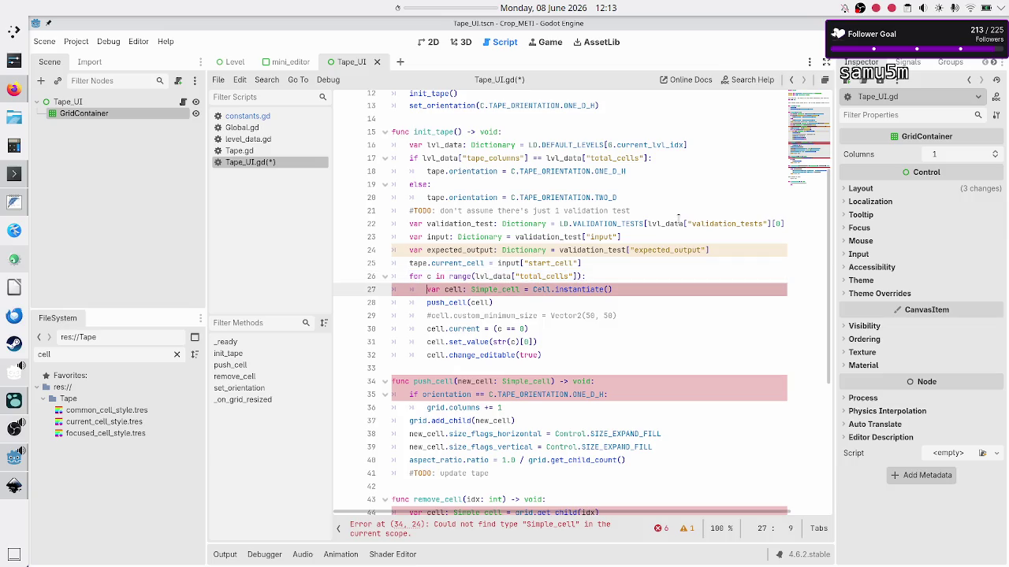
{"action": "key", "text": "shift+End"}
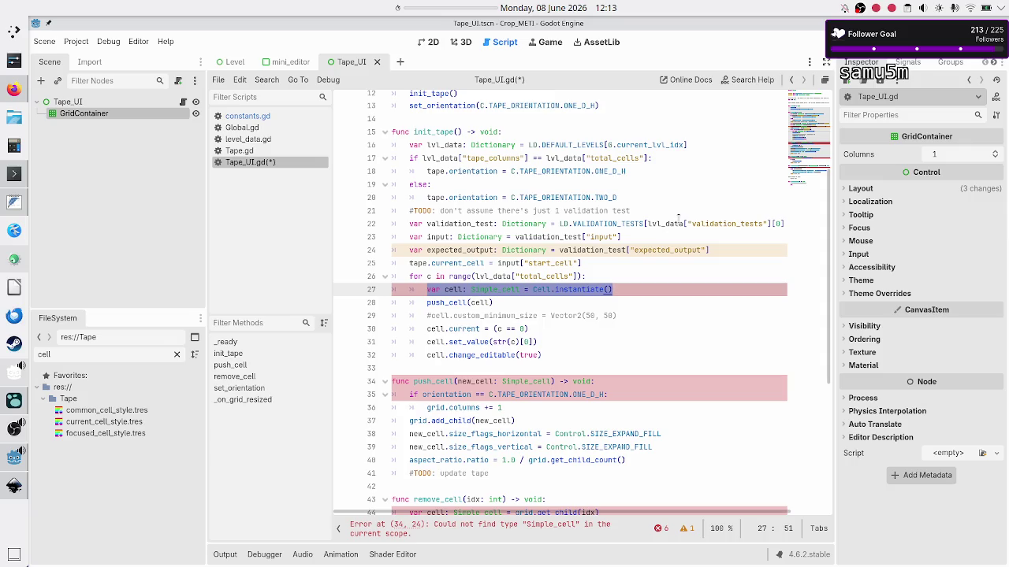
{"action": "key", "text": "Escape"}
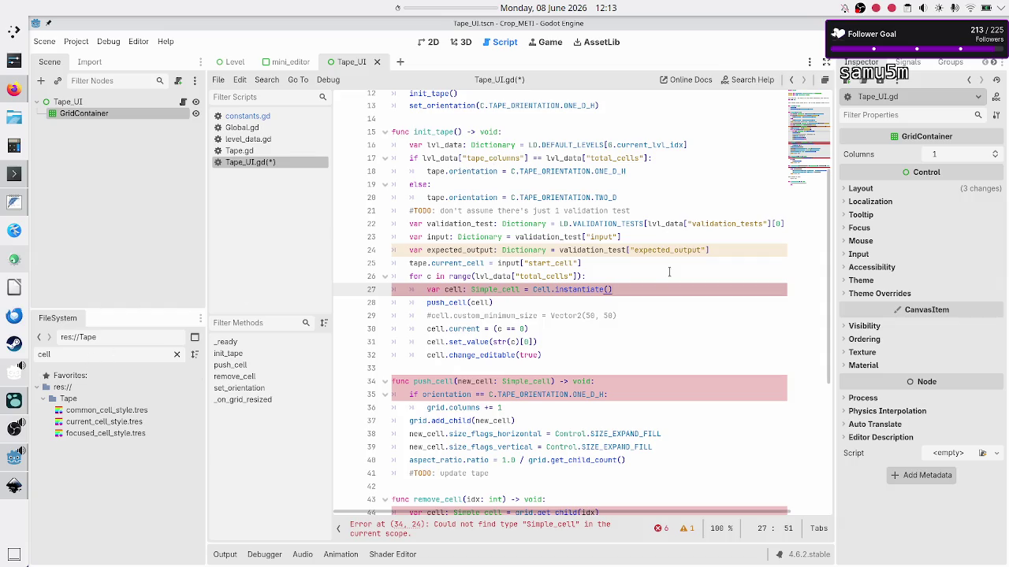
{"action": "key", "text": "Home"}
{"action": "type", "text": "#"}
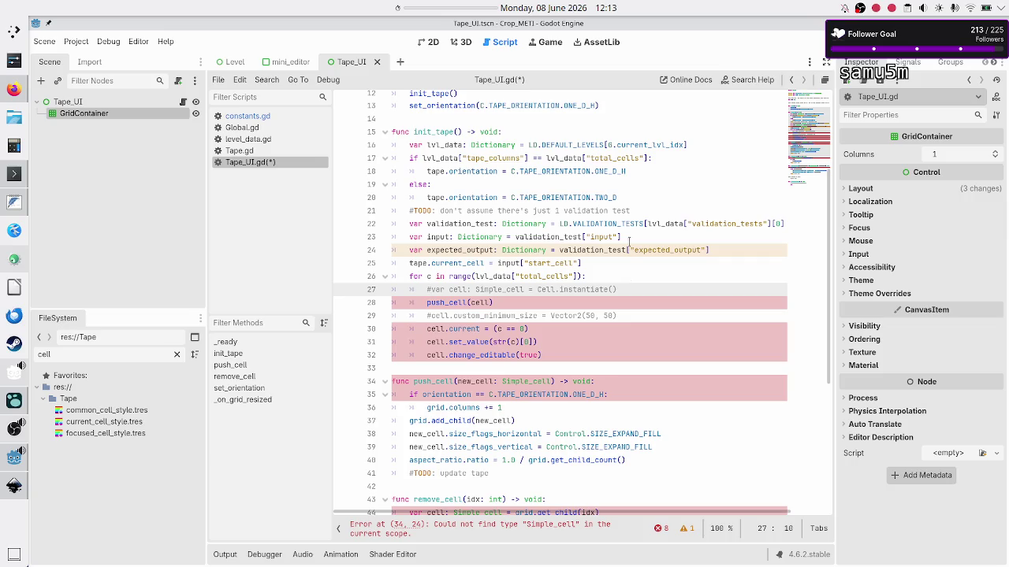
Scroll back up to the init_tape code, then start a new empty scene
{"action": "scroll", "coordinate": [590, 252], "scroll_direction": "up", "scroll_amount": 4}
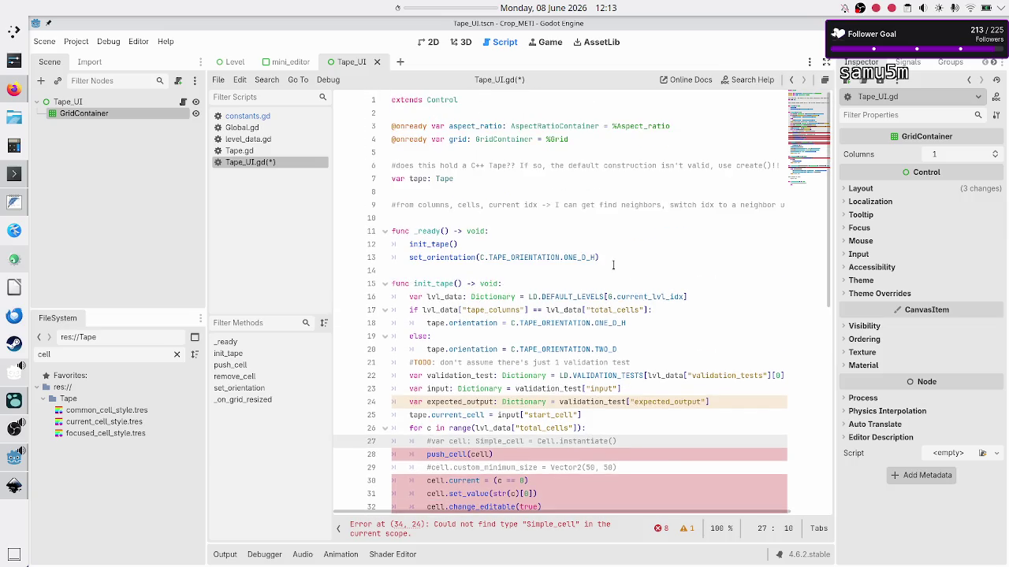
{"action": "left_click", "coordinate": [665, 296]}
{"action": "key", "text": "Up"}
{"action": "key", "text": "Up"}
{"action": "key", "text": "Up"}
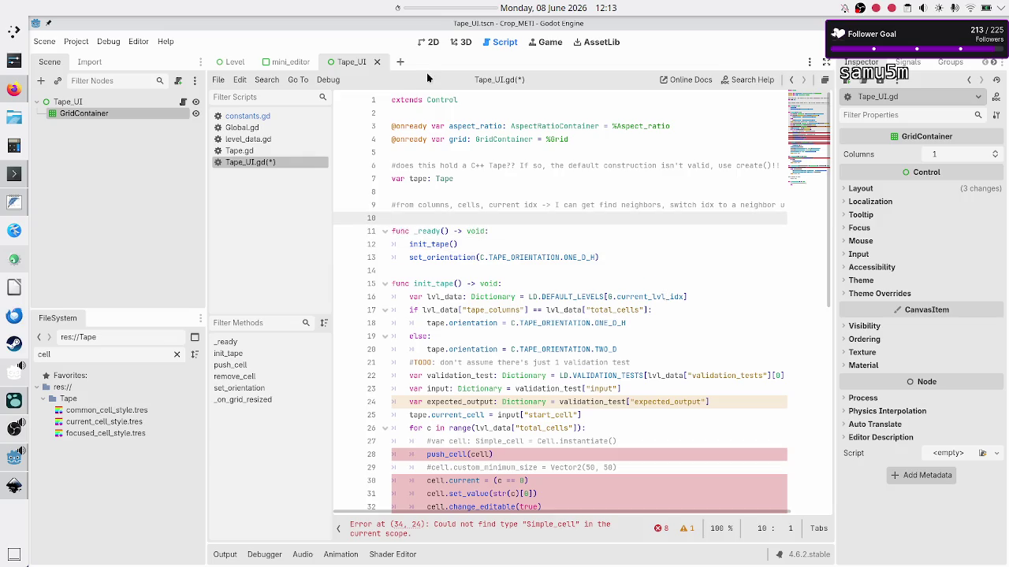
{"action": "left_click", "coordinate": [401, 61]}
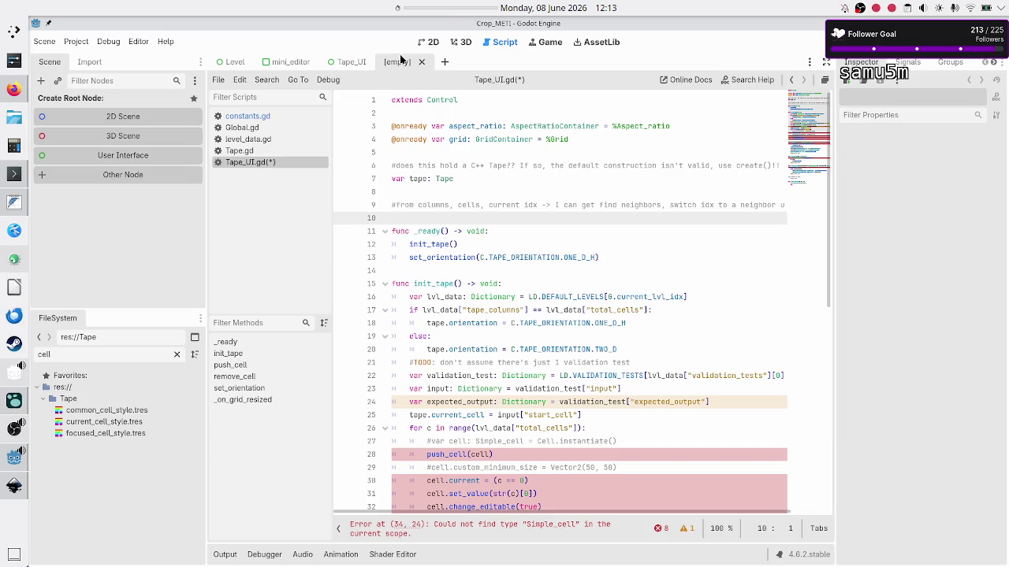
Create a User Interface scene with a root named Cell and save it as res://Tape/cell.tscn
{"action": "left_click", "coordinate": [124, 158]}
{"action": "left_click", "coordinate": [114, 130]}
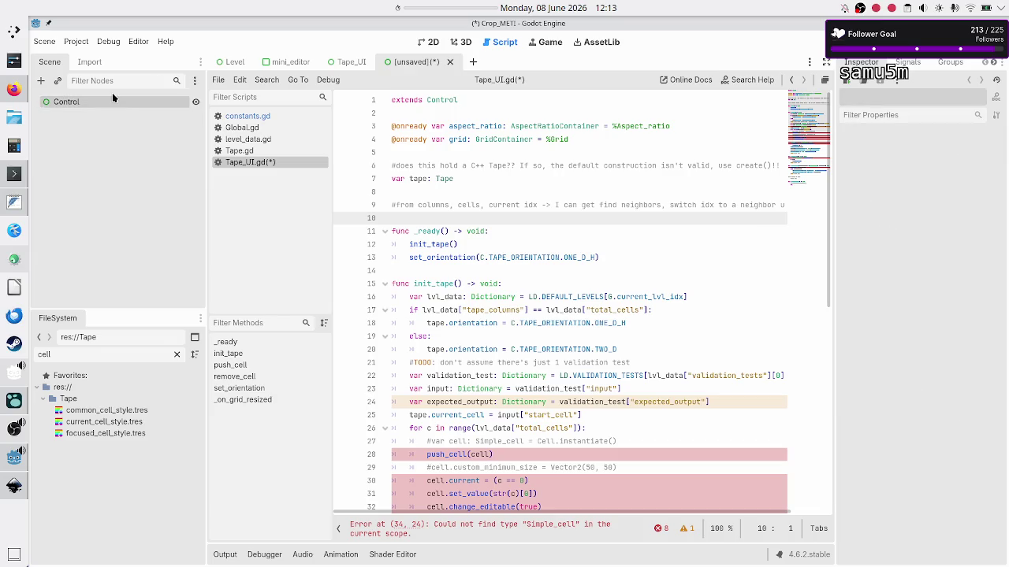
{"action": "double_click", "coordinate": [107, 103]}
{"action": "type", "text": "Cell"}
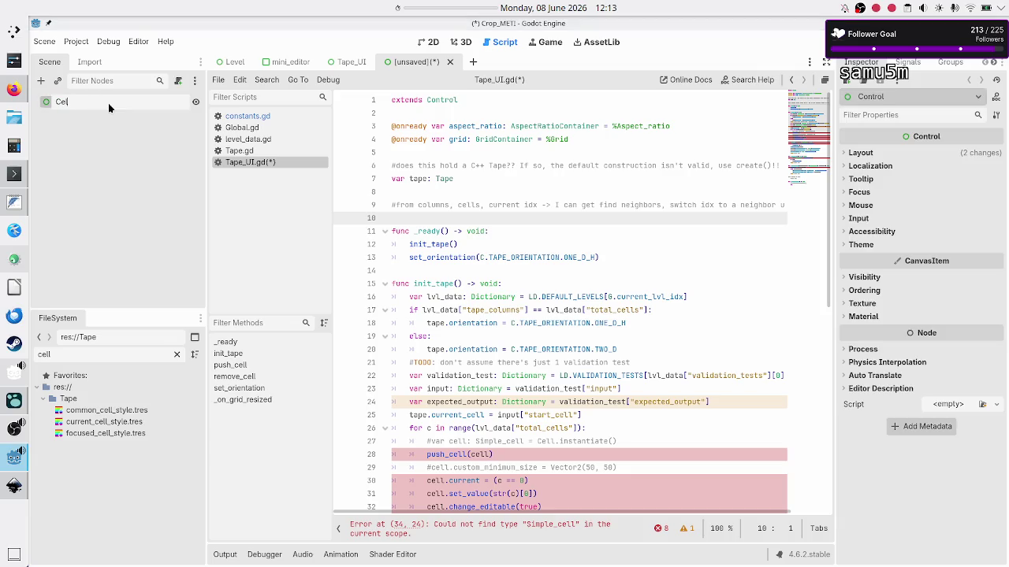
{"action": "key", "text": "Return"}
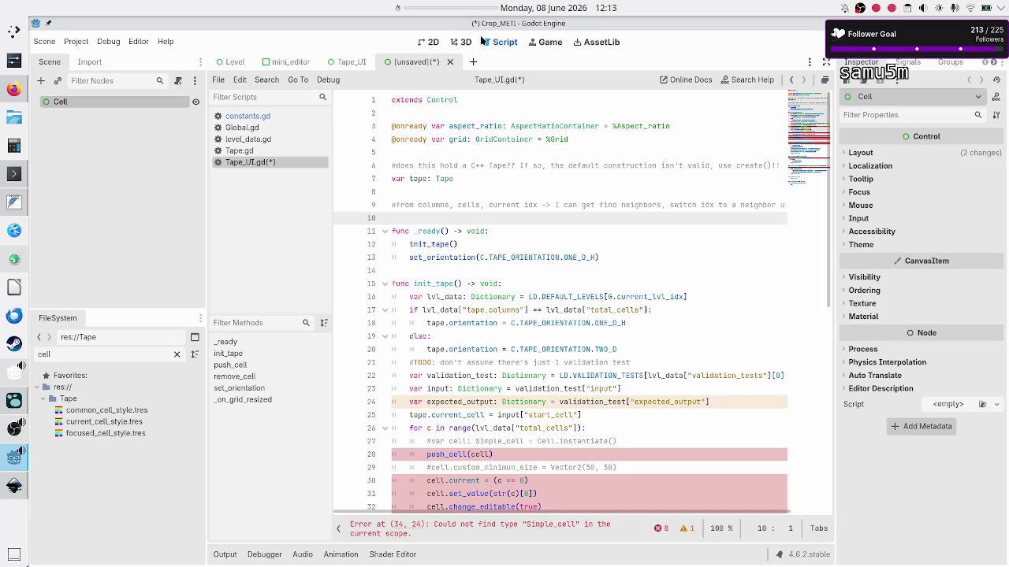
{"action": "key", "text": "ctrl+s"}
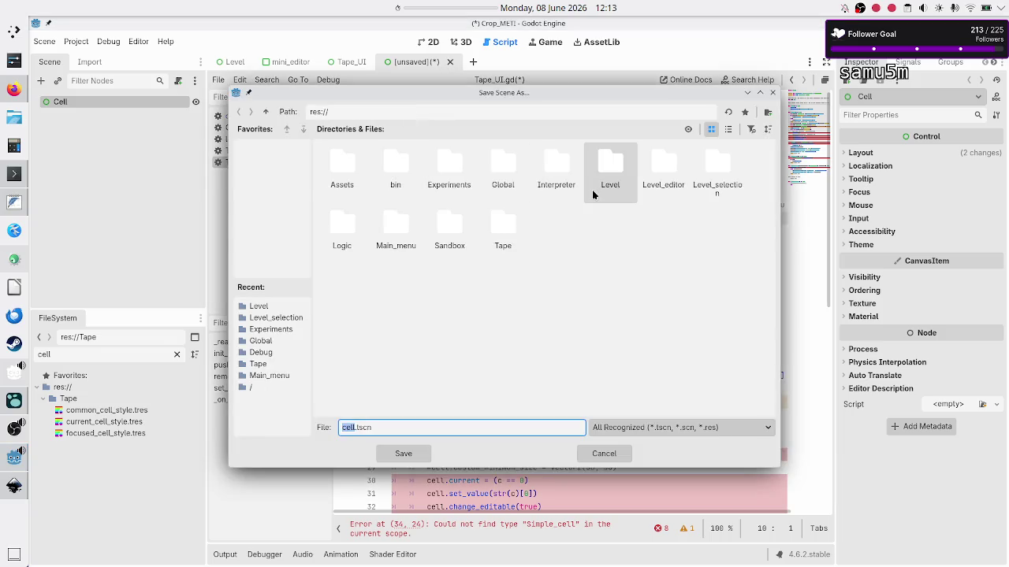
{"action": "double_click", "coordinate": [505, 238]}
{"action": "left_click", "coordinate": [384, 426]}
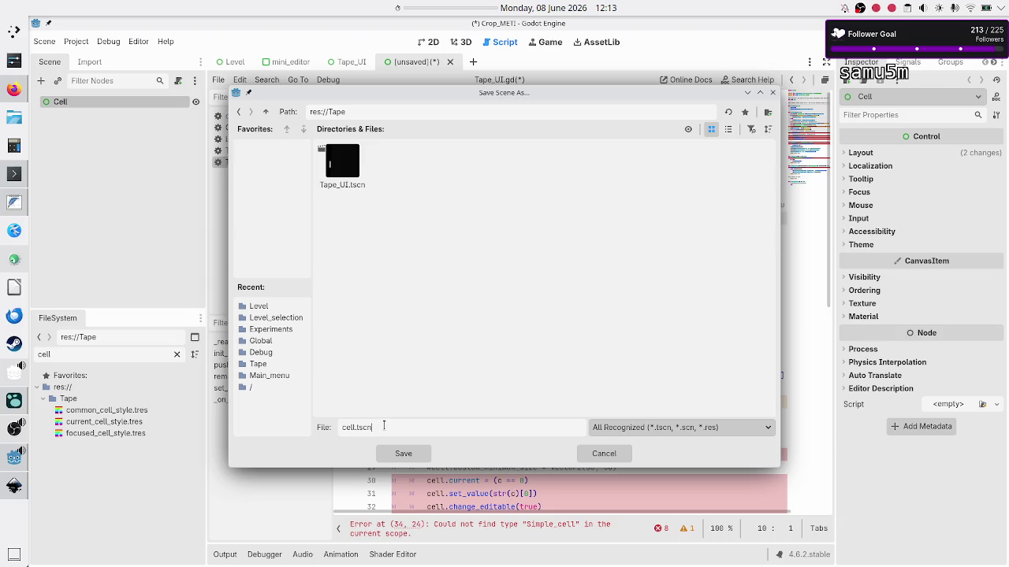
{"action": "key", "text": "Return"}
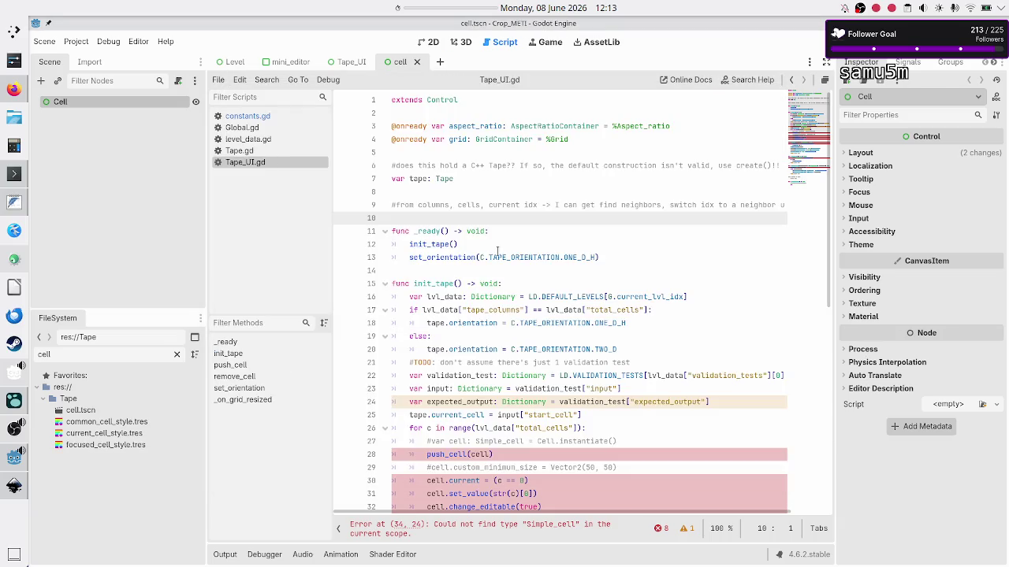
{"action": "right_click", "coordinate": [173, 101]}
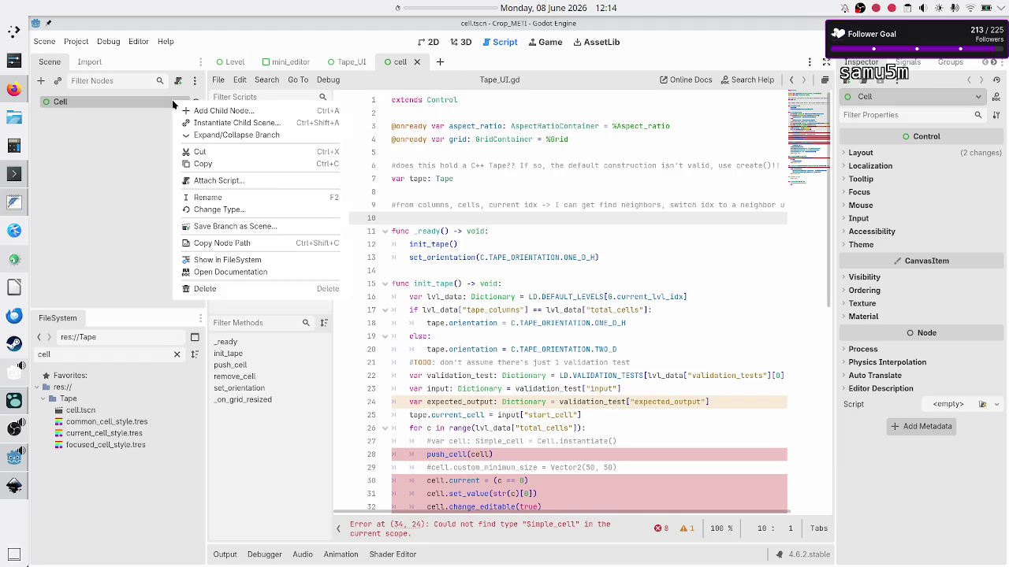
Attach a new cell.gd script to the Cell root node
{"action": "left_click", "coordinate": [234, 182]}
{"action": "left_click", "coordinate": [531, 269]}
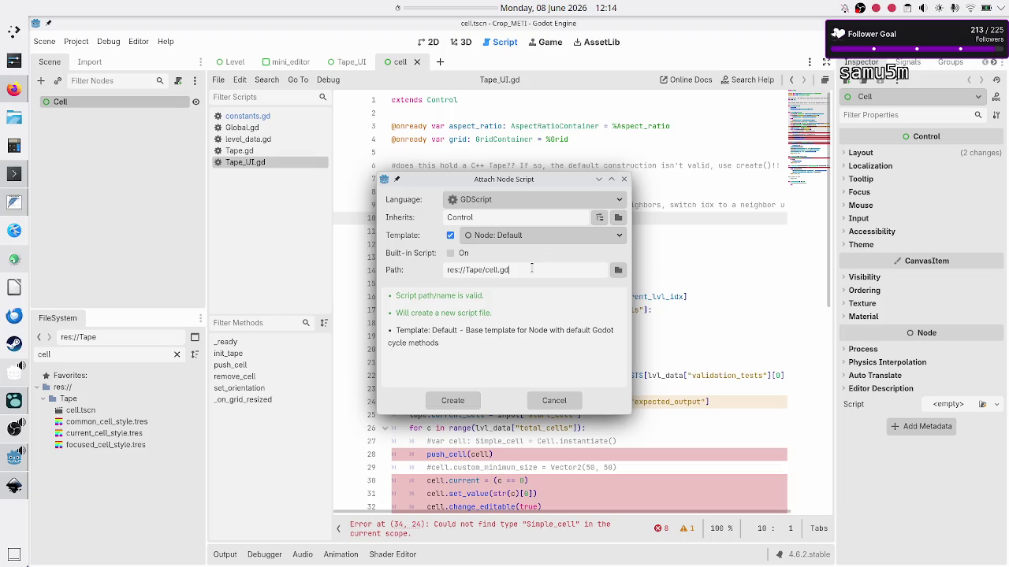
{"action": "left_click", "coordinate": [463, 402]}
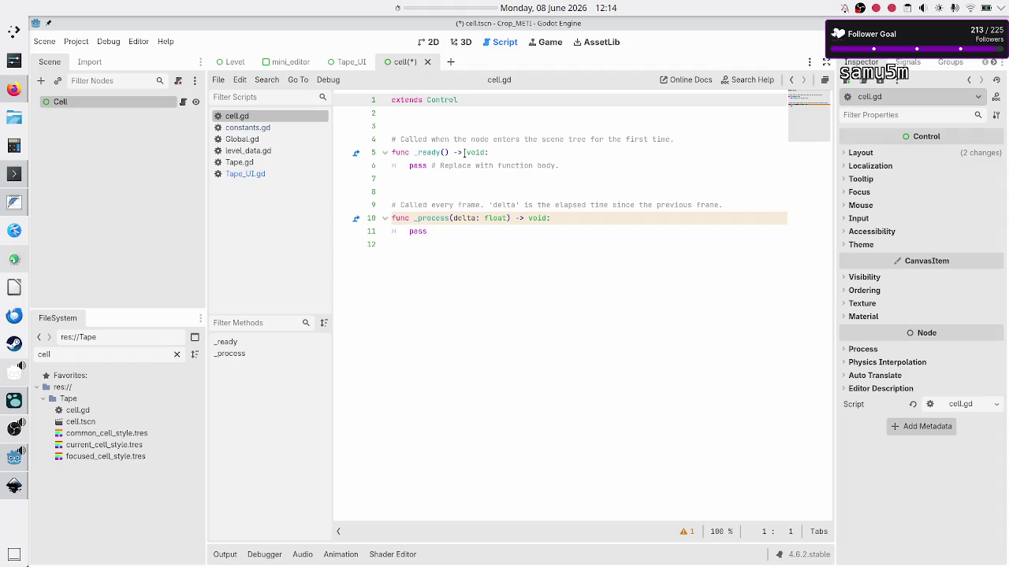
Replace the template with 'class_name Cell extends Control', save, and view the scene in 2D
{"action": "left_click", "coordinate": [480, 123]}
{"action": "key", "text": "shift+Down"}
{"action": "key", "text": "shift+Down"}
{"action": "key", "text": "shift+Down"}
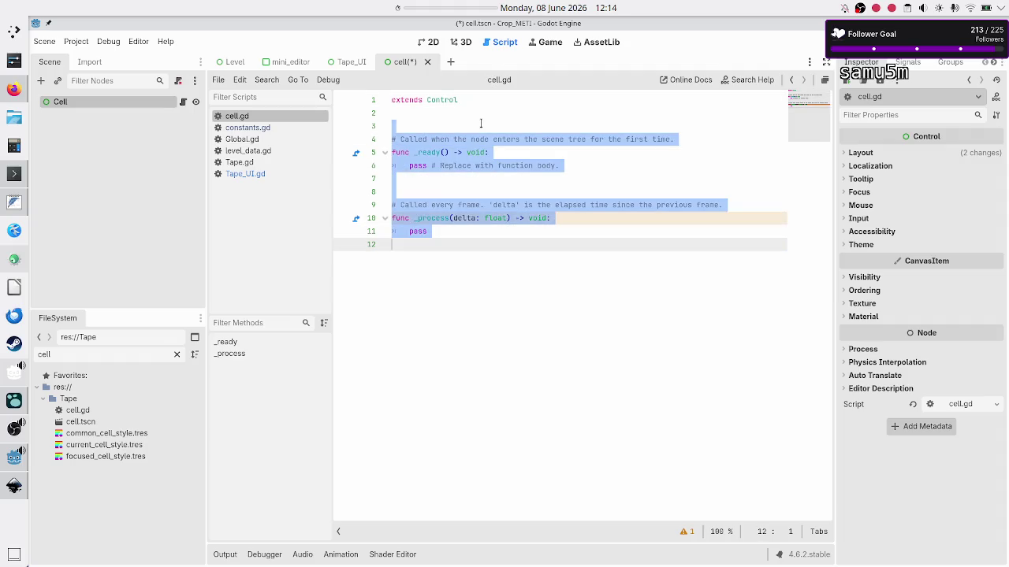
{"action": "key", "text": "BackSpace"}
{"action": "key", "text": "BackSpace"}
{"action": "key", "text": "Up"}
{"action": "type", "text": "class"}
{"action": "key", "text": "Return"}
{"action": "type", "text": "Cell"}
{"action": "key", "text": "Down"}
{"action": "key", "text": "ctrl+s"}
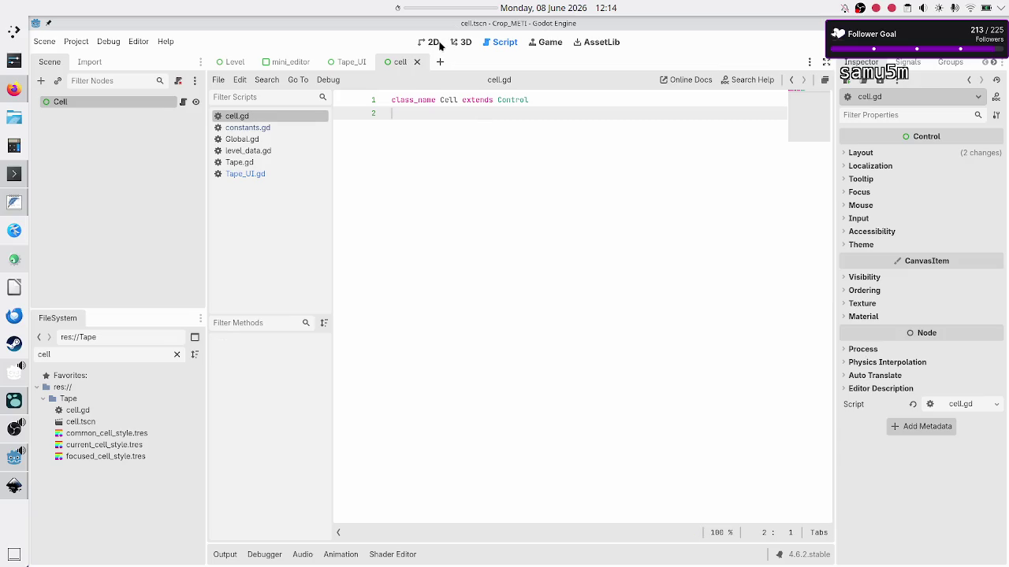
{"action": "left_click", "coordinate": [435, 43]}
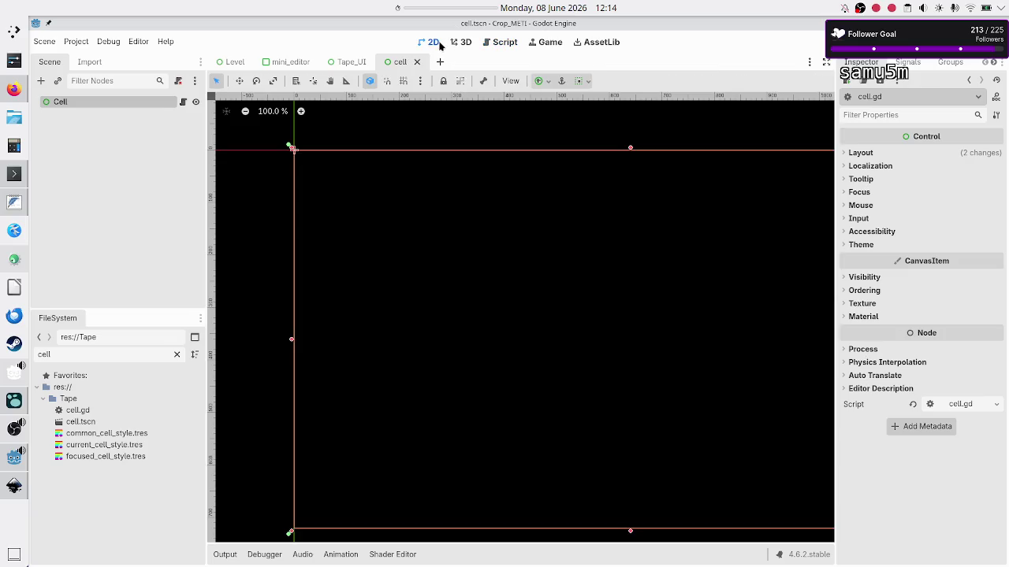
Open and cancel the Add Child Node dialog for Cell, then switch to the Level scene
{"action": "left_click", "coordinate": [82, 124]}
{"action": "left_click", "coordinate": [82, 102]}
{"action": "left_click", "coordinate": [41, 80]}
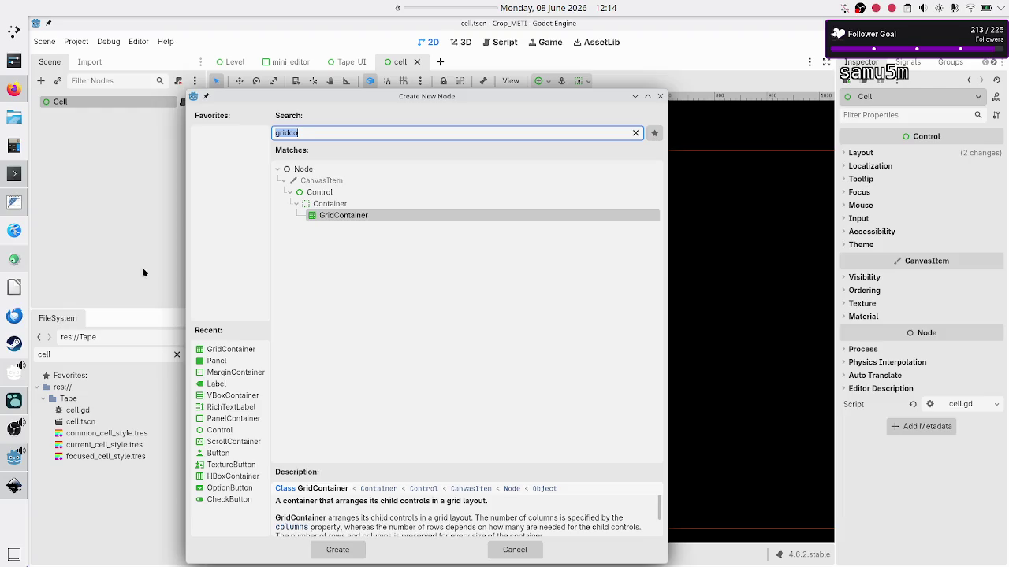
{"action": "left_click", "coordinate": [661, 97]}
{"action": "left_click", "coordinate": [235, 67]}
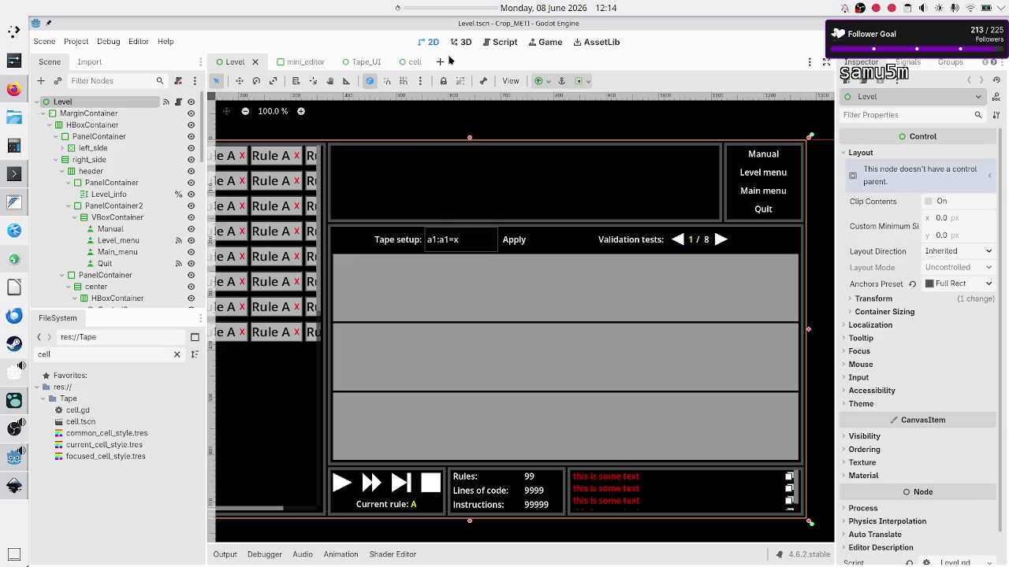
Filter the FileSystem for 'level sel' and open level_selection.tscn
{"action": "double_click", "coordinate": [126, 355]}
{"action": "type", "text": "level sel"}
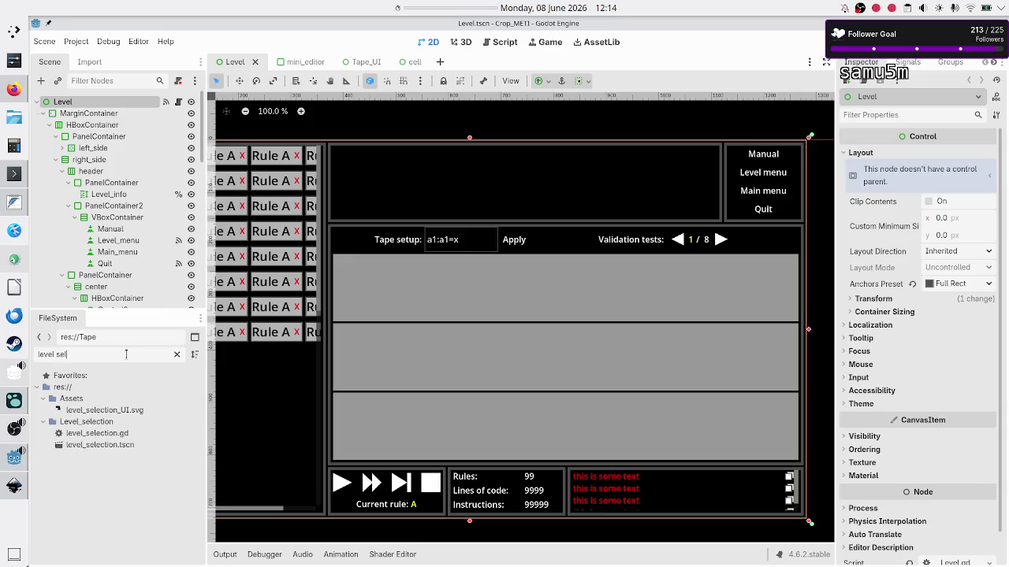
{"action": "left_click", "coordinate": [130, 446]}
{"action": "double_click", "coordinate": [130, 446]}
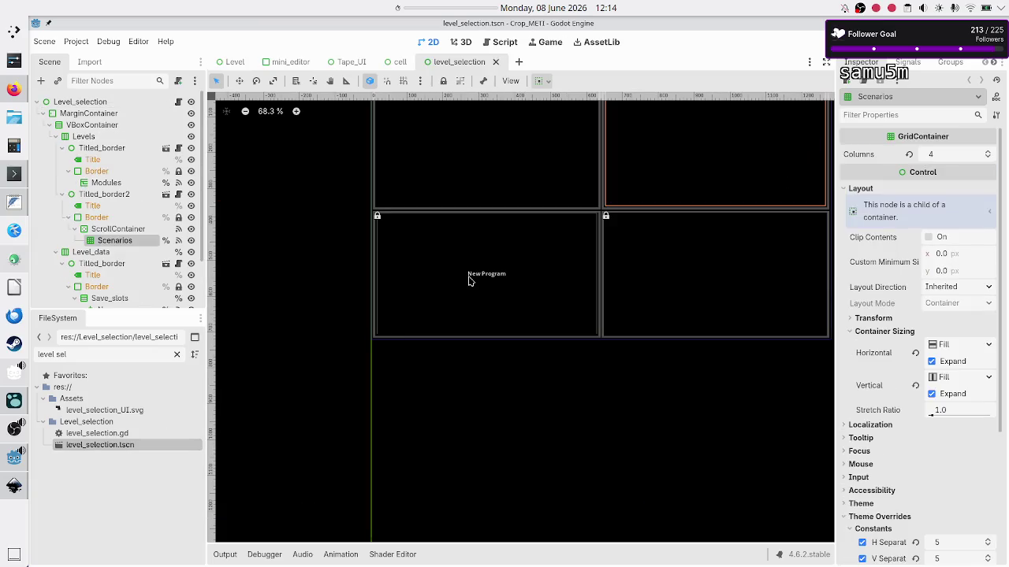
Open the Titled_border scene from its node, then close the level_selection scene
{"action": "left_click", "coordinate": [117, 150]}
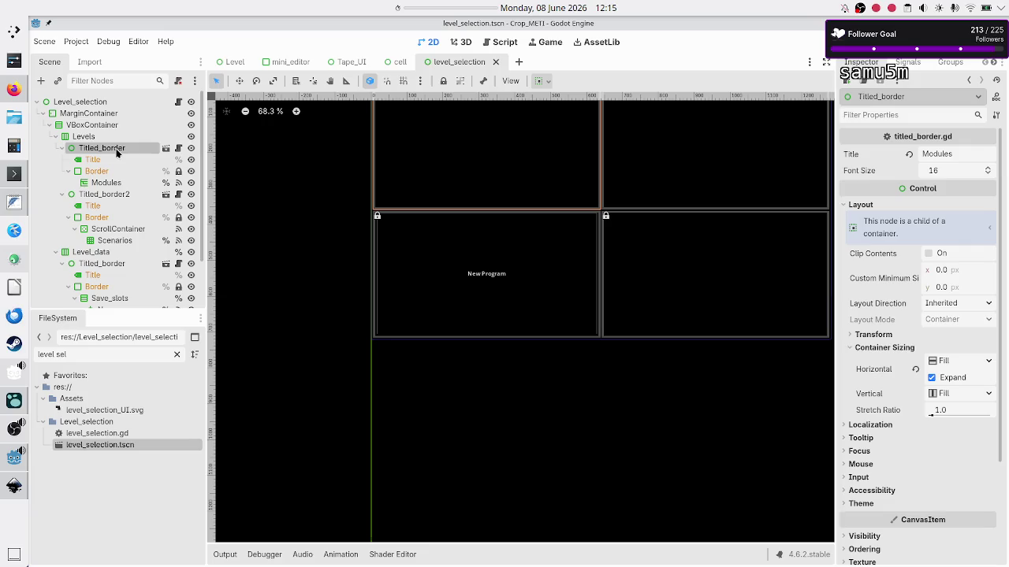
{"action": "left_click", "coordinate": [165, 149]}
{"action": "left_click", "coordinate": [468, 63]}
{"action": "left_click", "coordinate": [496, 61]}
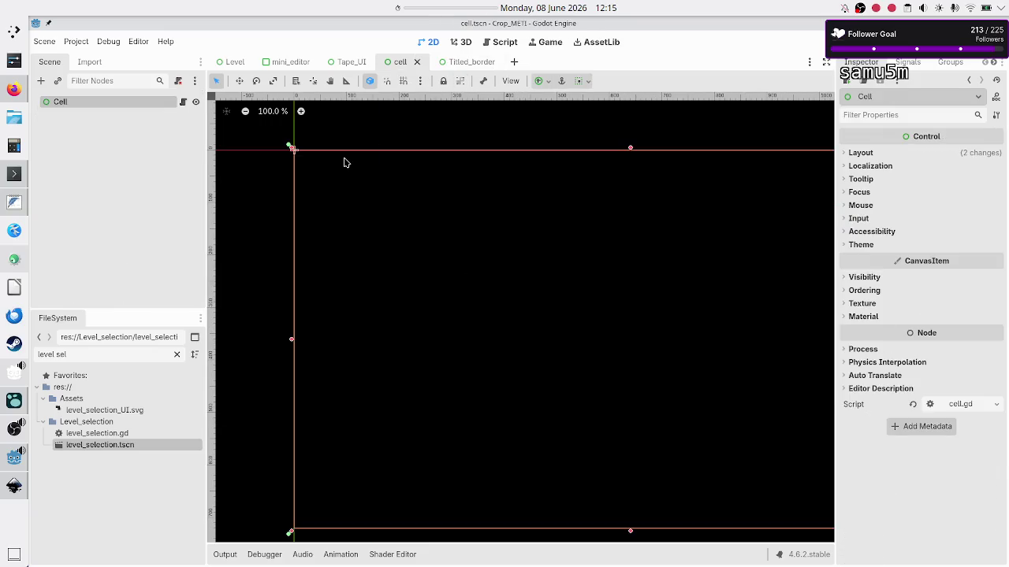
Inspect the Border node's border_decoration_big.tres panel style with 5 px borders, then return to cell
{"action": "left_click", "coordinate": [465, 62]}
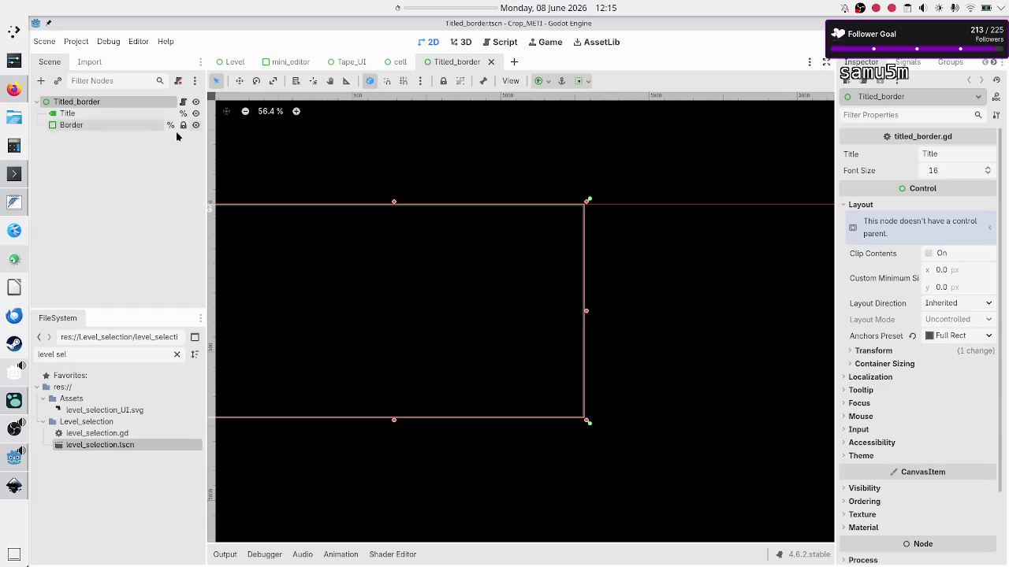
{"action": "left_click", "coordinate": [70, 116]}
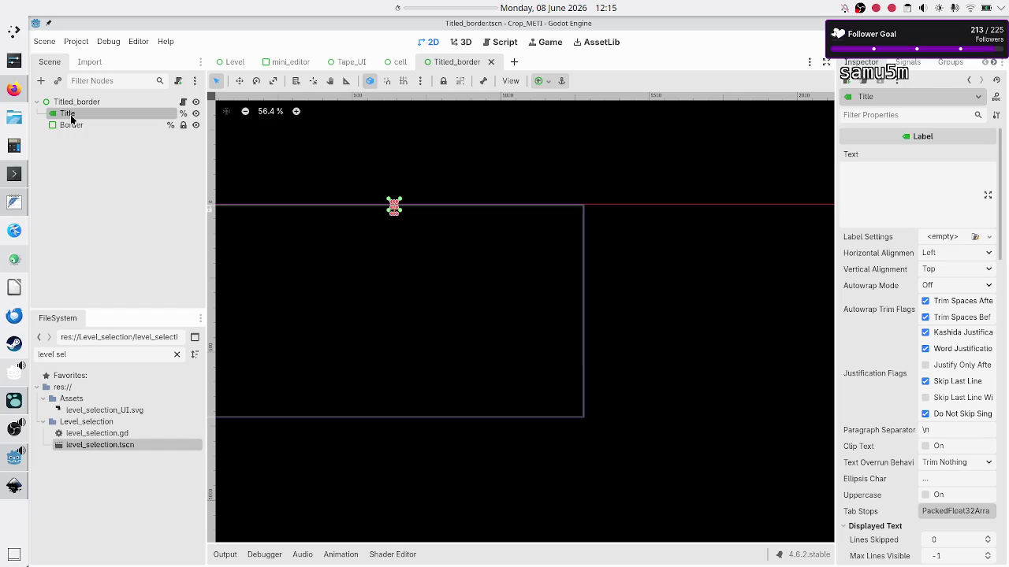
{"action": "left_click", "coordinate": [77, 129]}
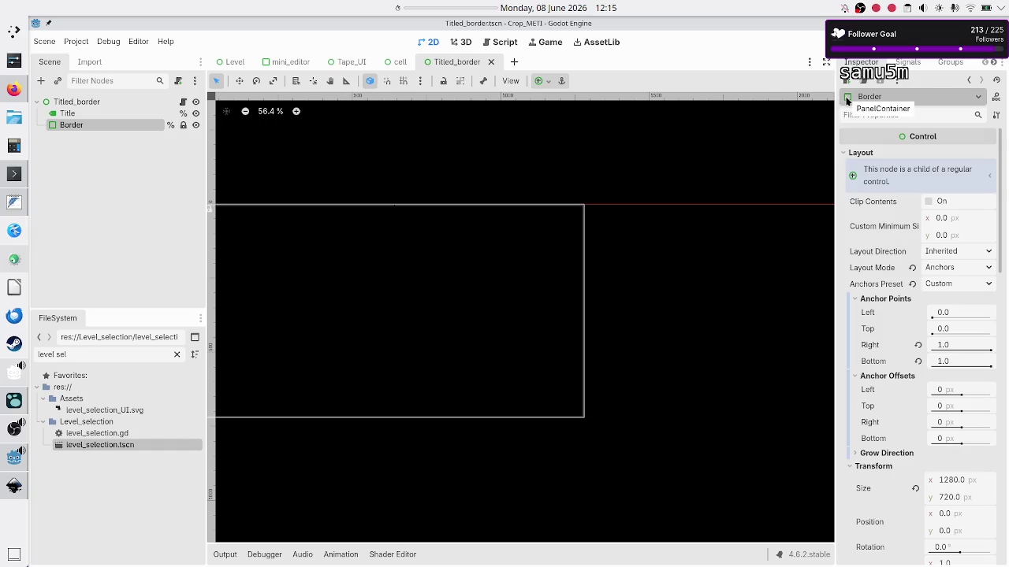
{"action": "scroll", "coordinate": [892, 267], "scroll_direction": "down", "scroll_amount": 5}
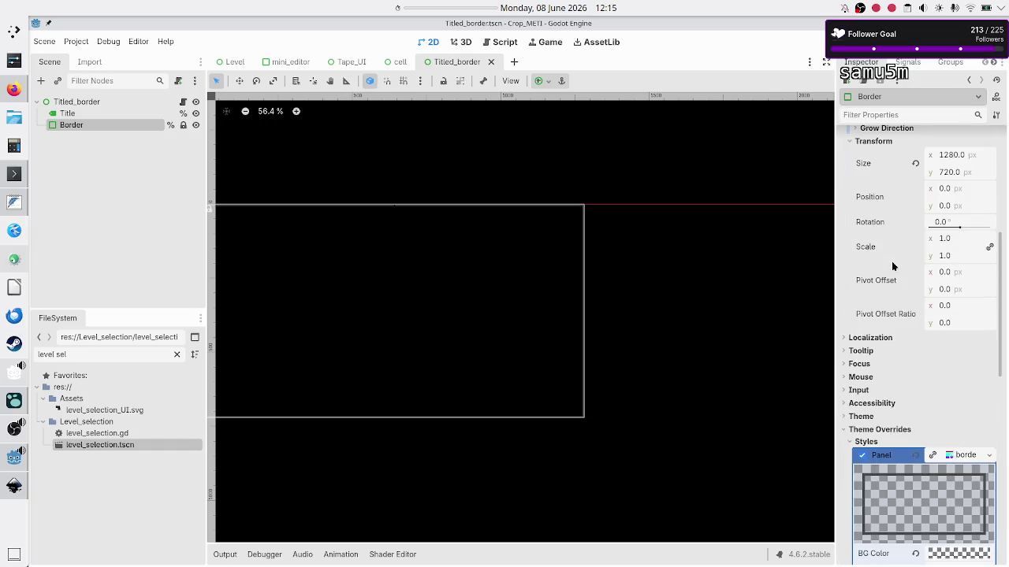
{"action": "scroll", "coordinate": [893, 266], "scroll_direction": "down", "scroll_amount": 3}
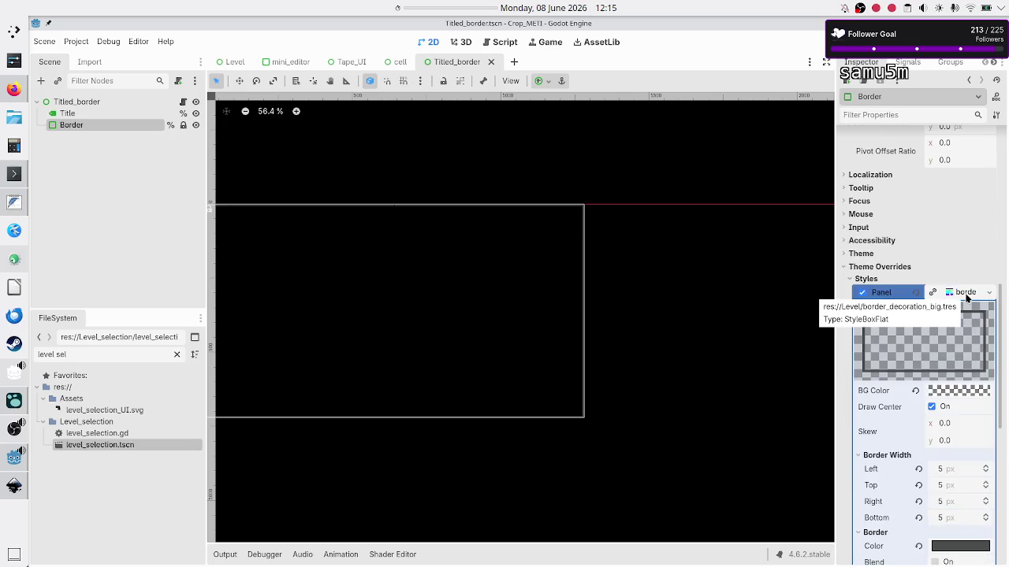
{"action": "left_click", "coordinate": [398, 63]}
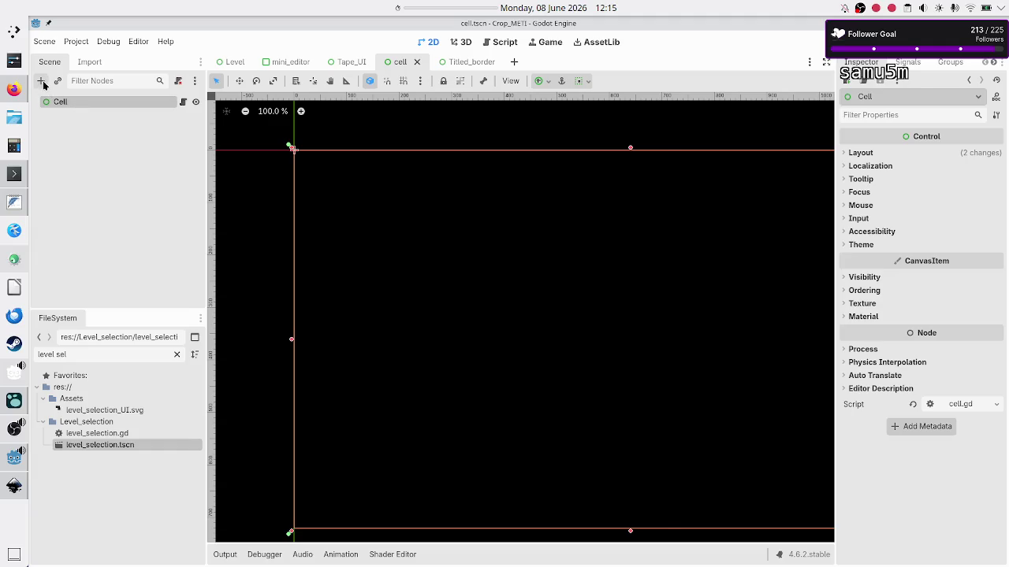
Add a PanelContainer under Cell with the border .tres panel override and Full Rect anchors
{"action": "left_click", "coordinate": [42, 82]}
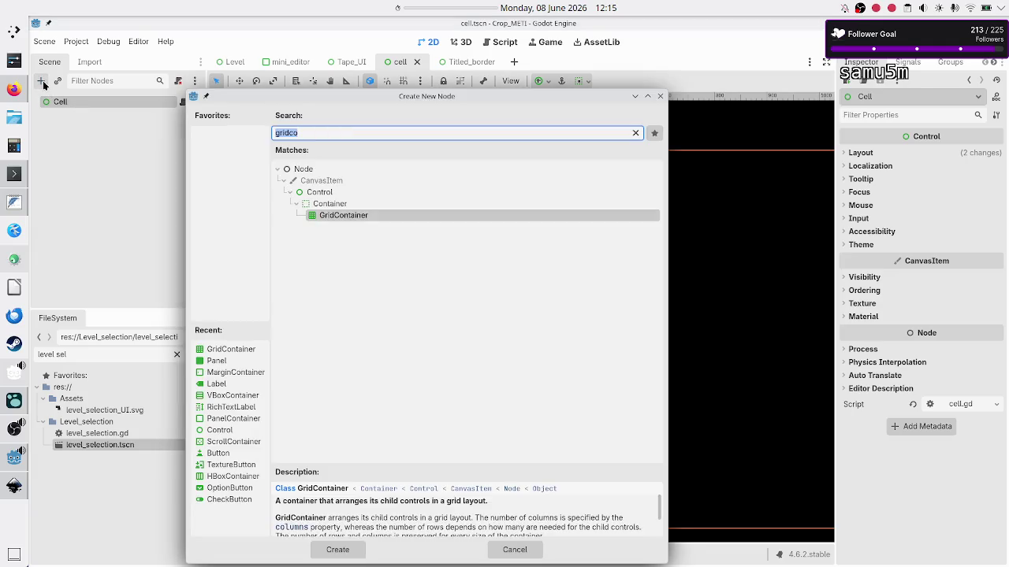
{"action": "type", "text": "panelc"}
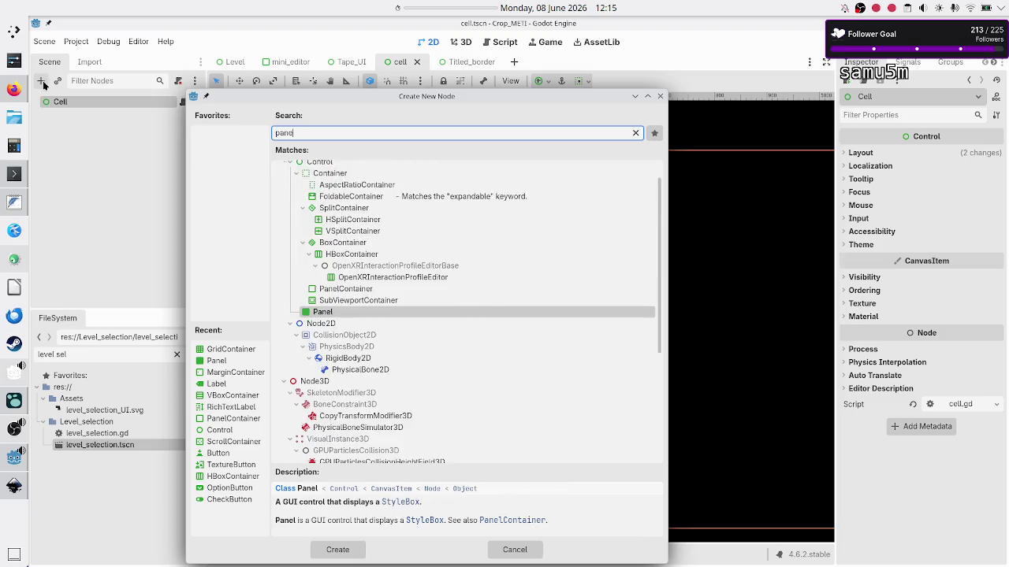
{"action": "key", "text": "Return"}
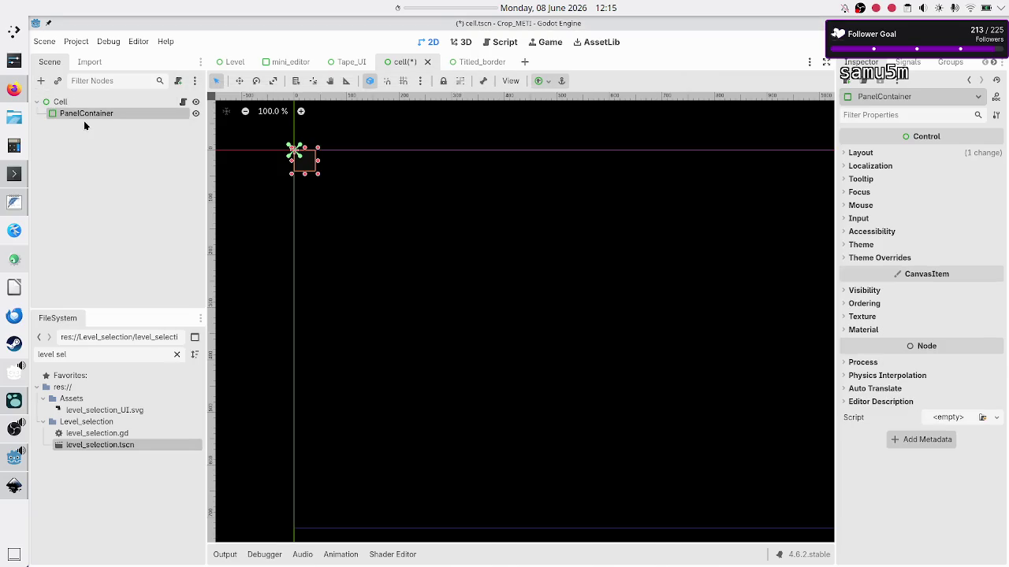
{"action": "left_click", "coordinate": [904, 257]}
{"action": "left_click", "coordinate": [866, 269]}
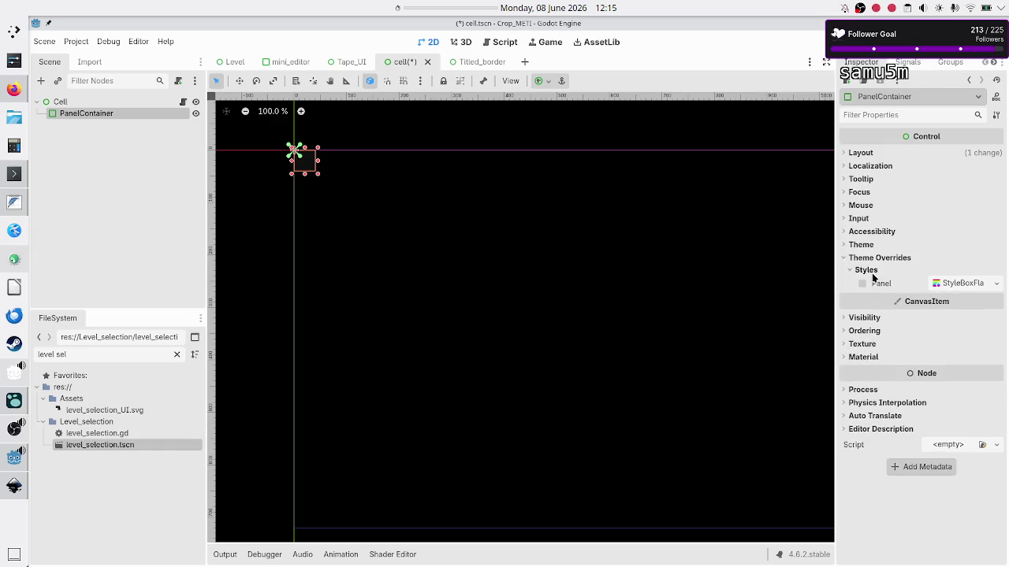
{"action": "left_click", "coordinate": [996, 283]}
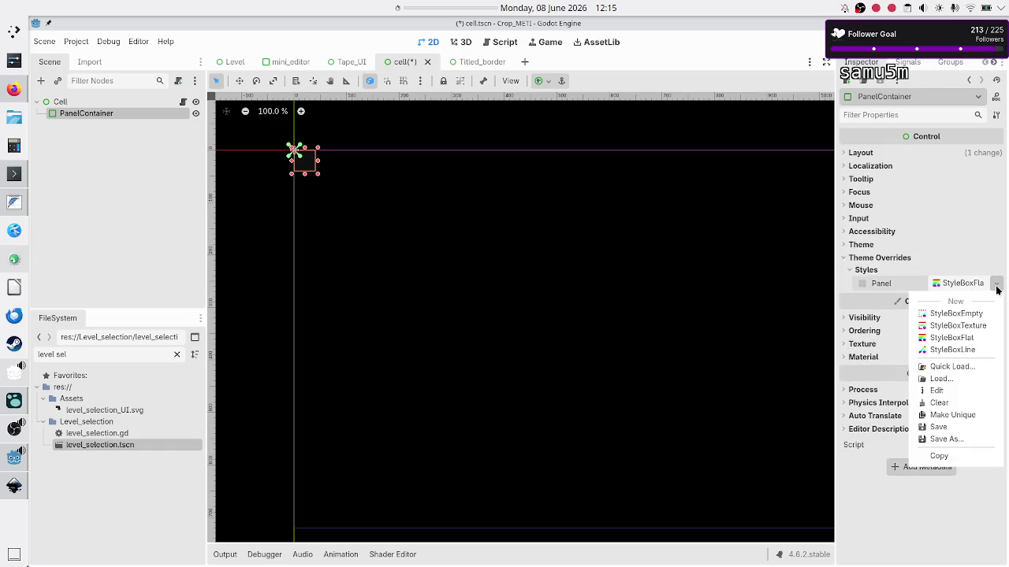
{"action": "left_click", "coordinate": [969, 366]}
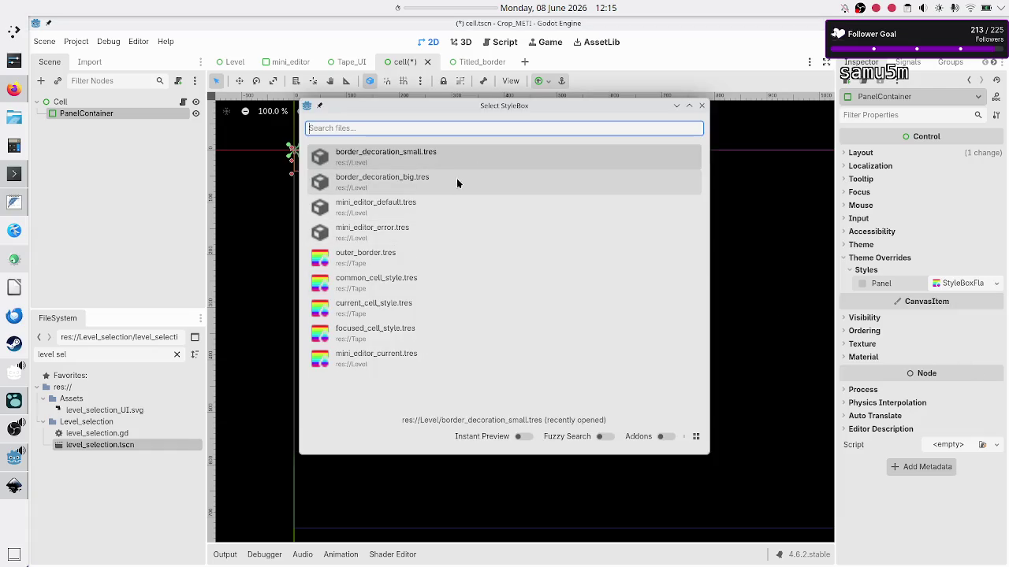
{"action": "left_click", "coordinate": [461, 158]}
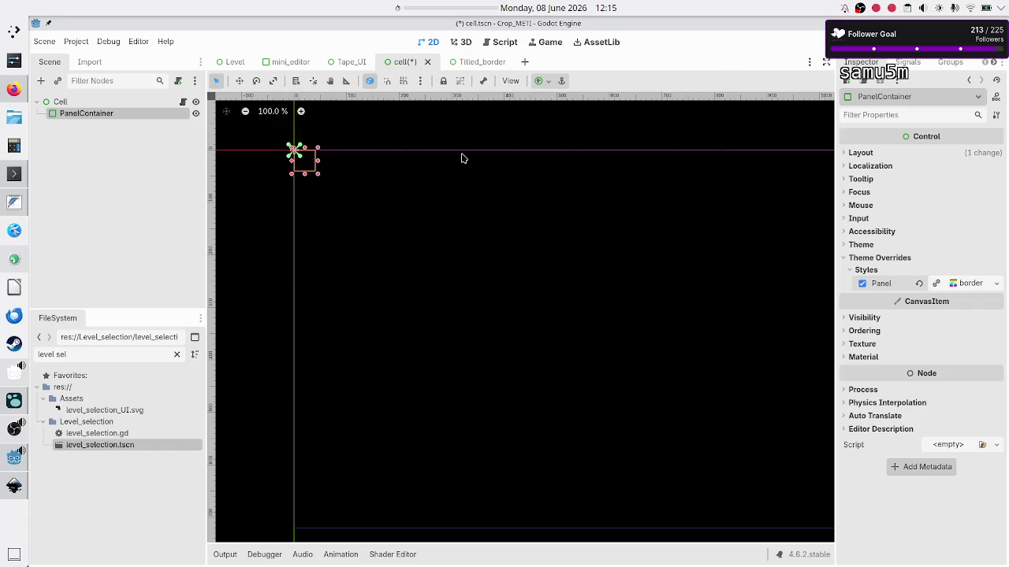
{"action": "left_click", "coordinate": [542, 81]}
{"action": "left_click", "coordinate": [602, 176]}
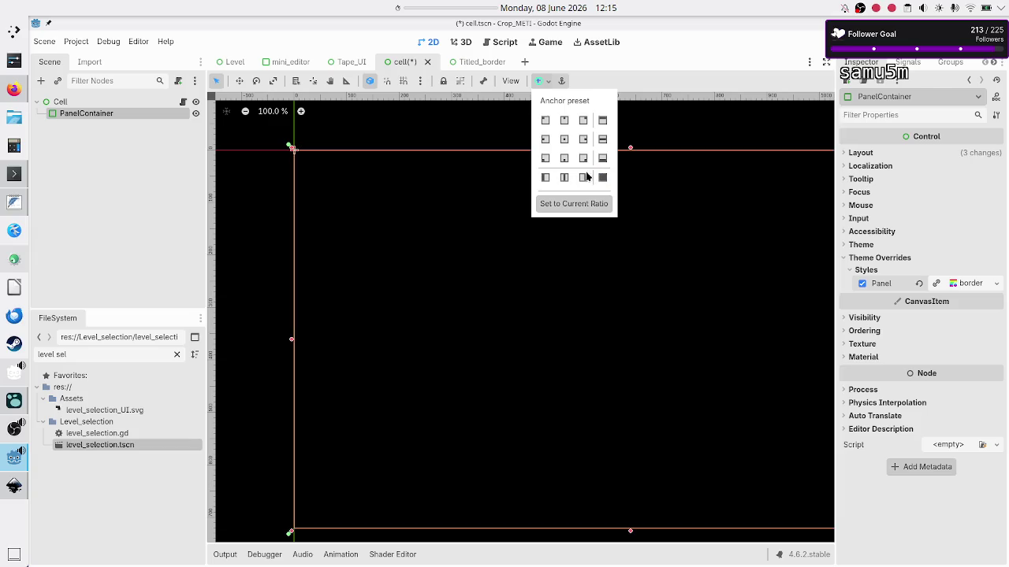
Expand the Panel StyleBox to check its 1 px borders and 6 px content margins, then switch to Inkscape
{"action": "left_click", "coordinate": [164, 178]}
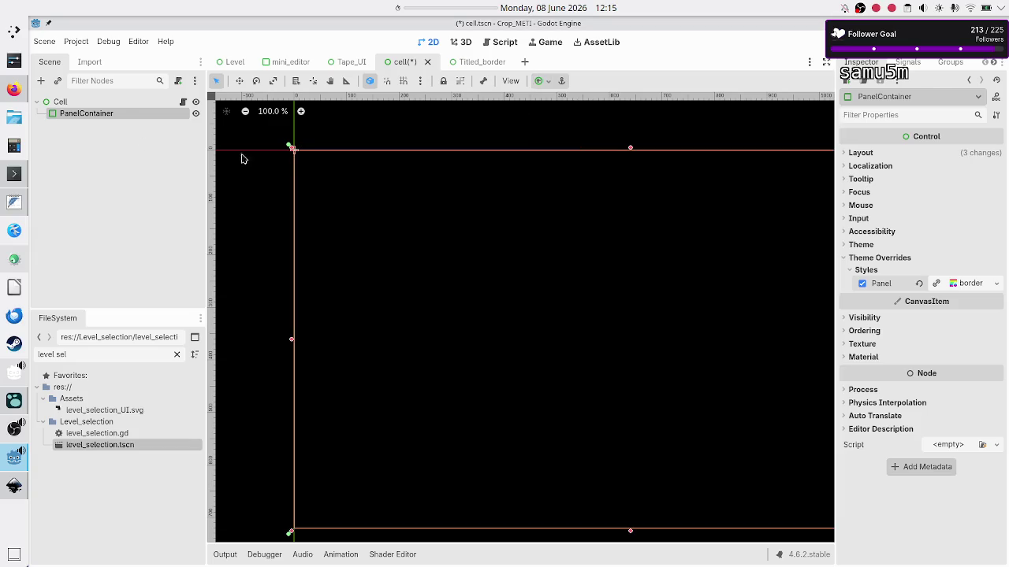
{"action": "left_click", "coordinate": [963, 284]}
{"action": "scroll", "coordinate": [918, 383], "scroll_direction": "down", "scroll_amount": 2}
{"action": "scroll", "coordinate": [918, 387], "scroll_direction": "down", "scroll_amount": 4}
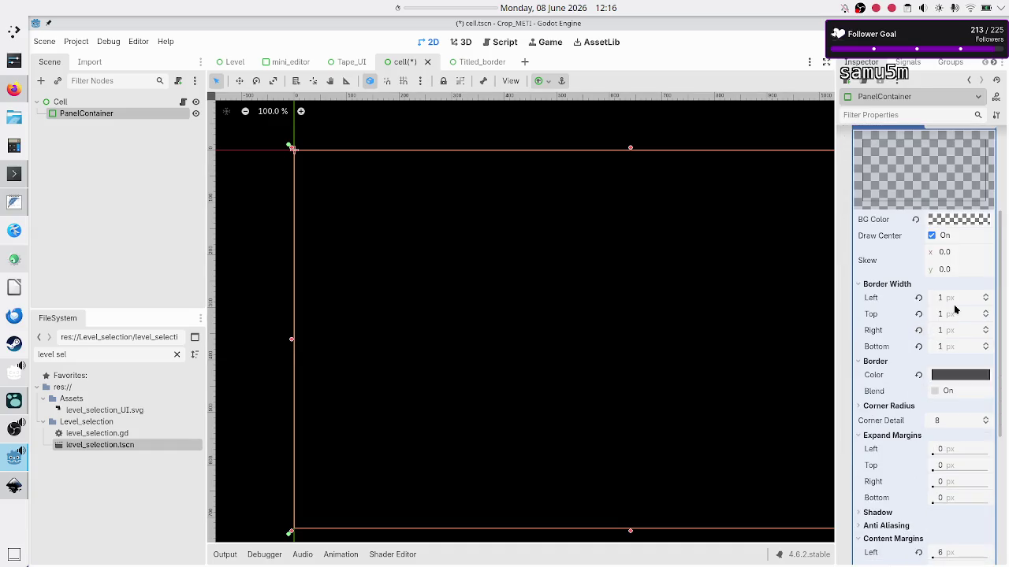
{"action": "scroll", "coordinate": [879, 356], "scroll_direction": "down", "scroll_amount": 6}
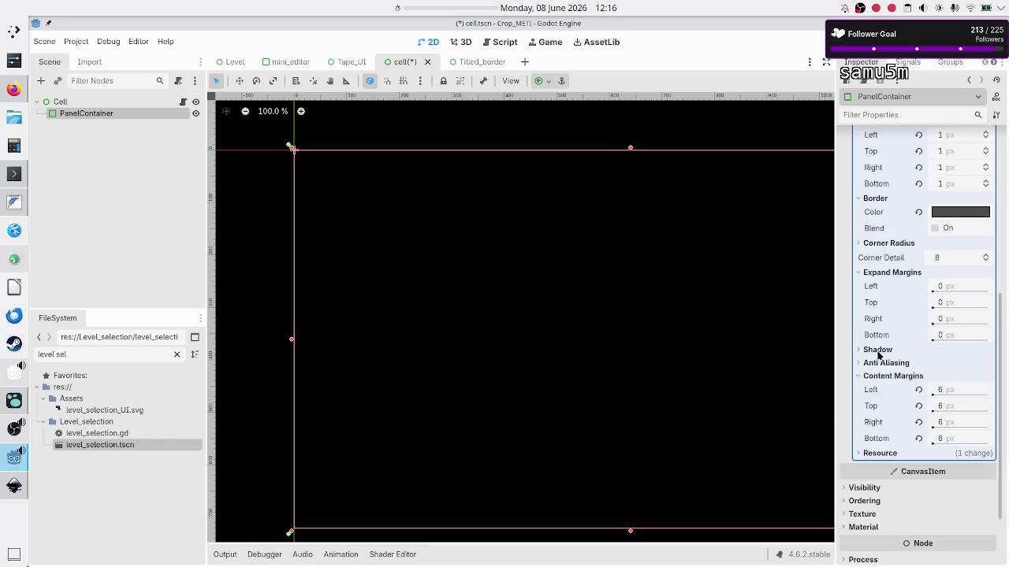
{"action": "scroll", "coordinate": [891, 433], "scroll_direction": "up", "scroll_amount": 12}
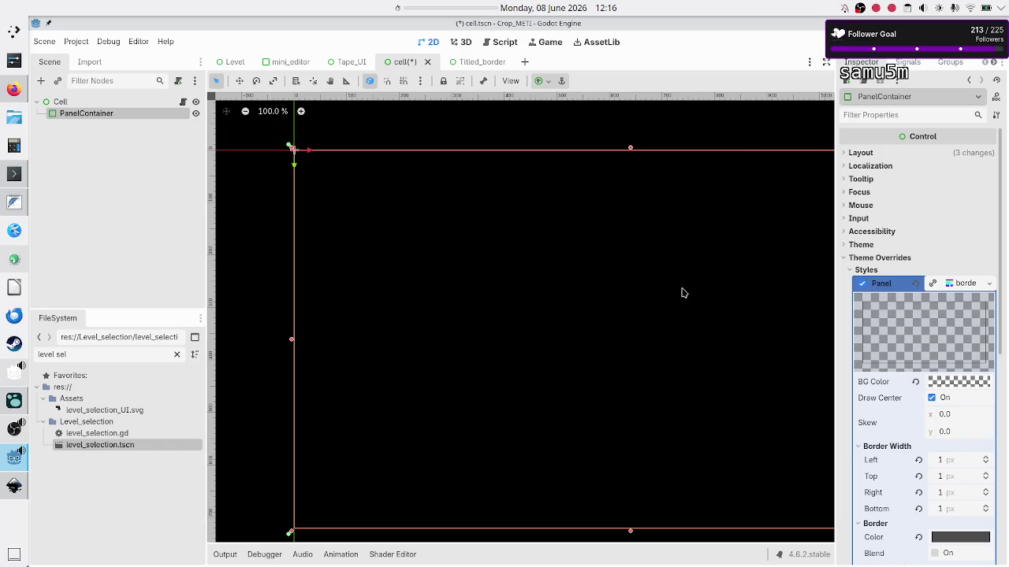
{"action": "key", "text": "alt+Tab"}
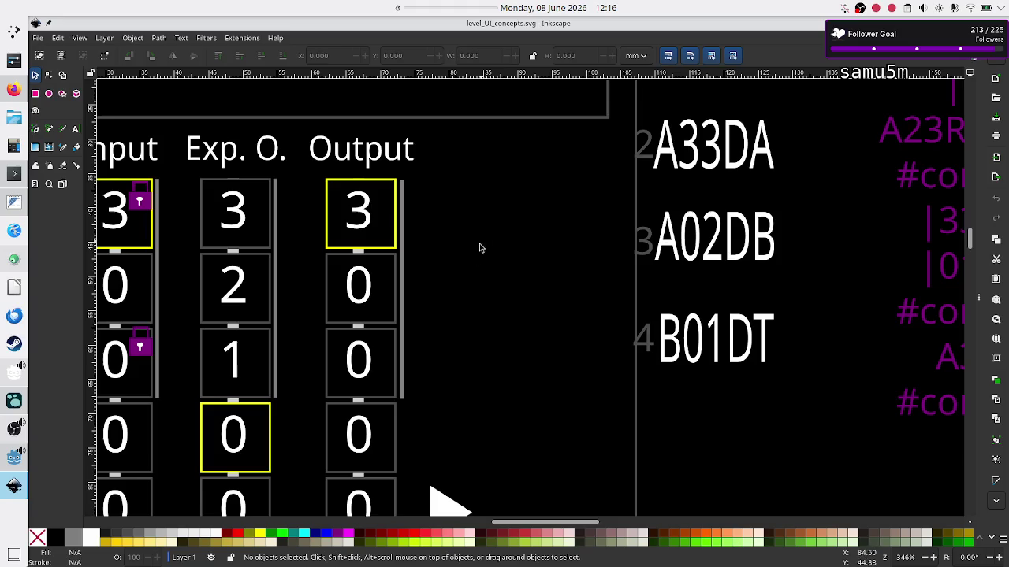
Scroll the Inkscape mockup to inspect the I/EO/S/O tape rows, then return to Godot
{"action": "scroll", "coordinate": [274, 358], "scroll_direction": "down", "scroll_amount": 15}
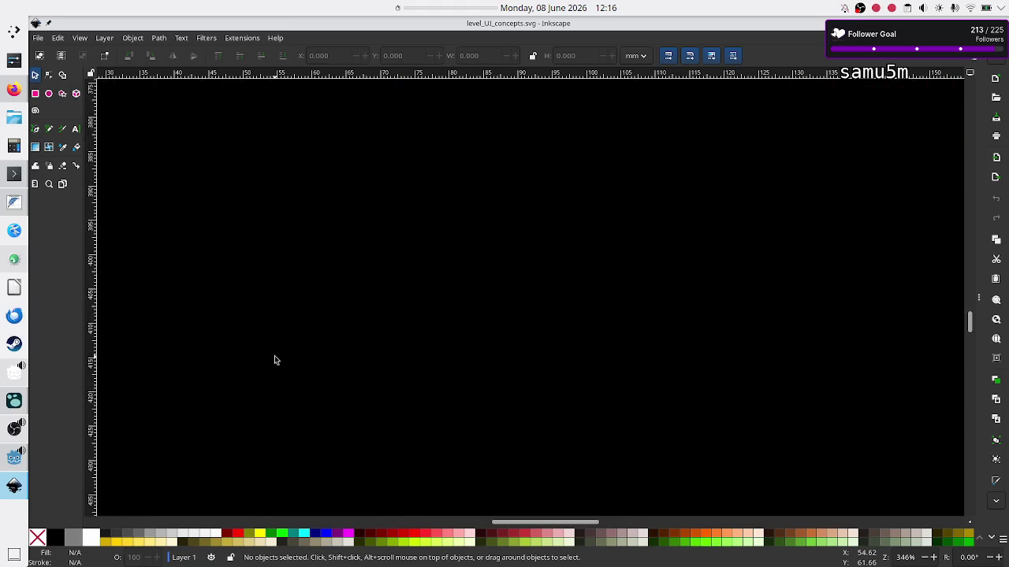
{"action": "scroll", "coordinate": [274, 355], "scroll_direction": "down", "scroll_amount": 5}
{"action": "scroll", "coordinate": [274, 356], "scroll_direction": "left", "scroll_amount": 5}
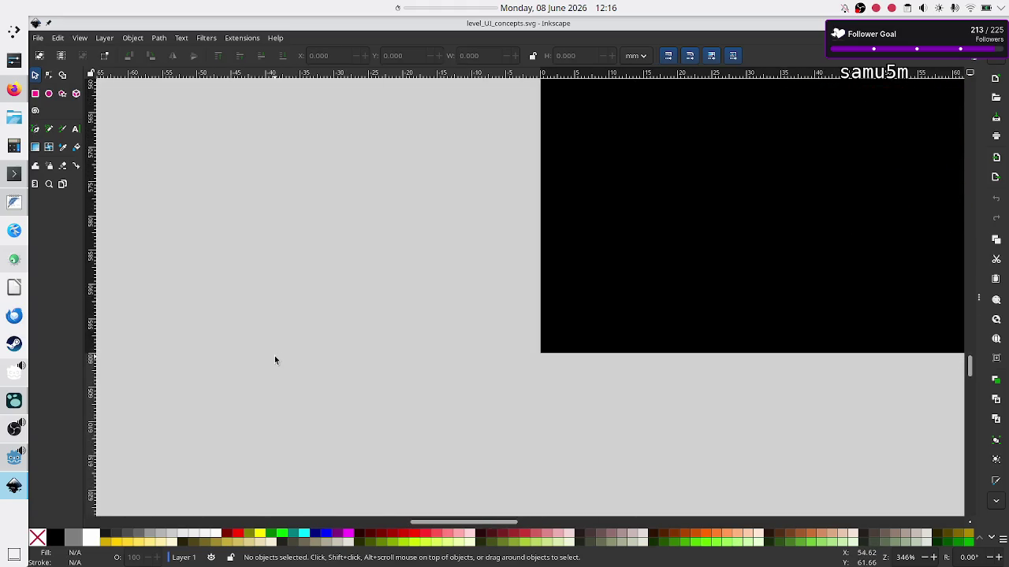
{"action": "scroll", "coordinate": [275, 360], "scroll_direction": "right", "scroll_amount": 5}
{"action": "scroll", "coordinate": [275, 360], "scroll_direction": "down", "scroll_amount": 20}
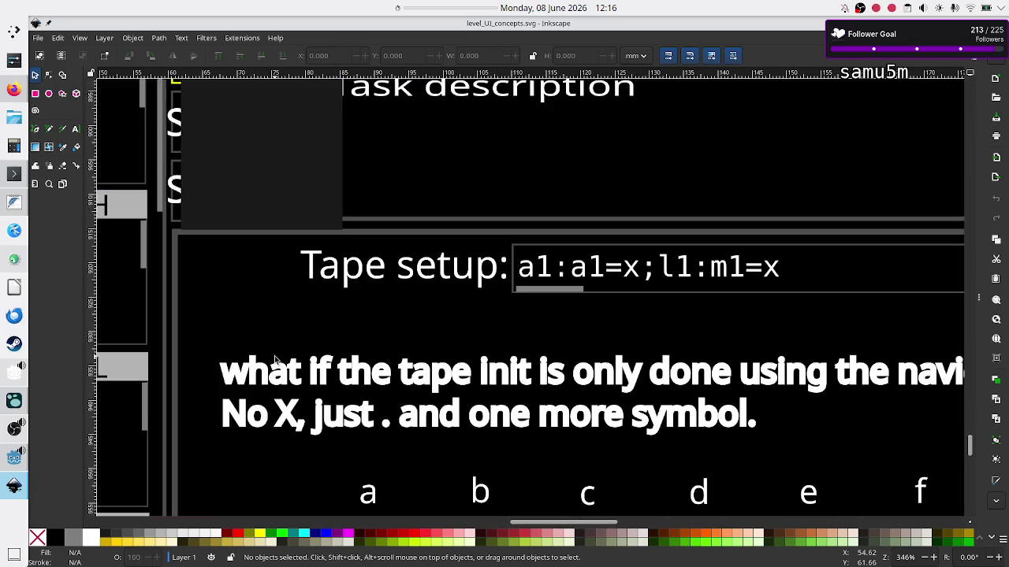
{"action": "scroll", "coordinate": [275, 360], "scroll_direction": "down", "scroll_amount": 8}
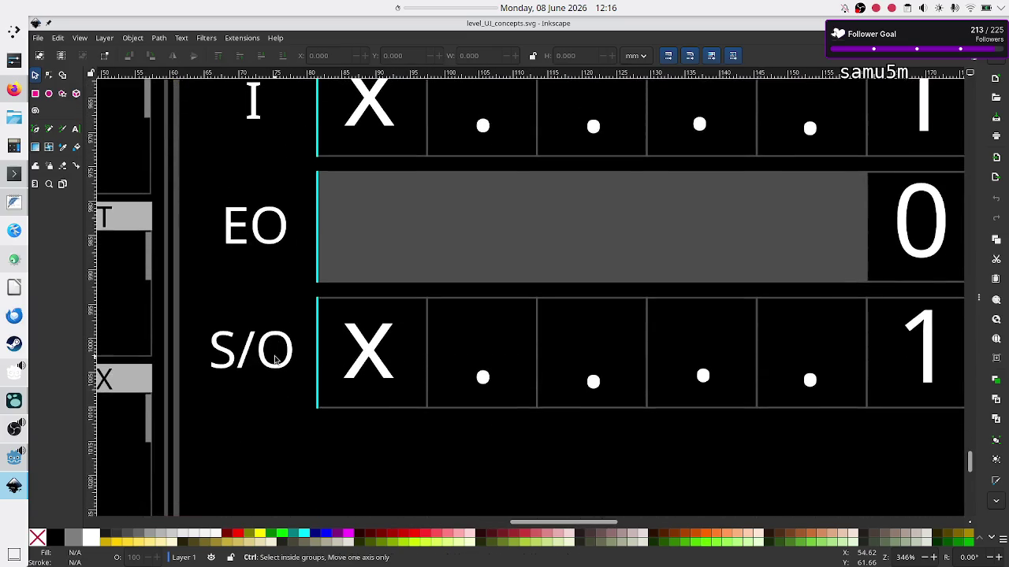
{"action": "scroll", "coordinate": [274, 360], "scroll_direction": "down", "scroll_amount": 3, "text": "ctrl"}
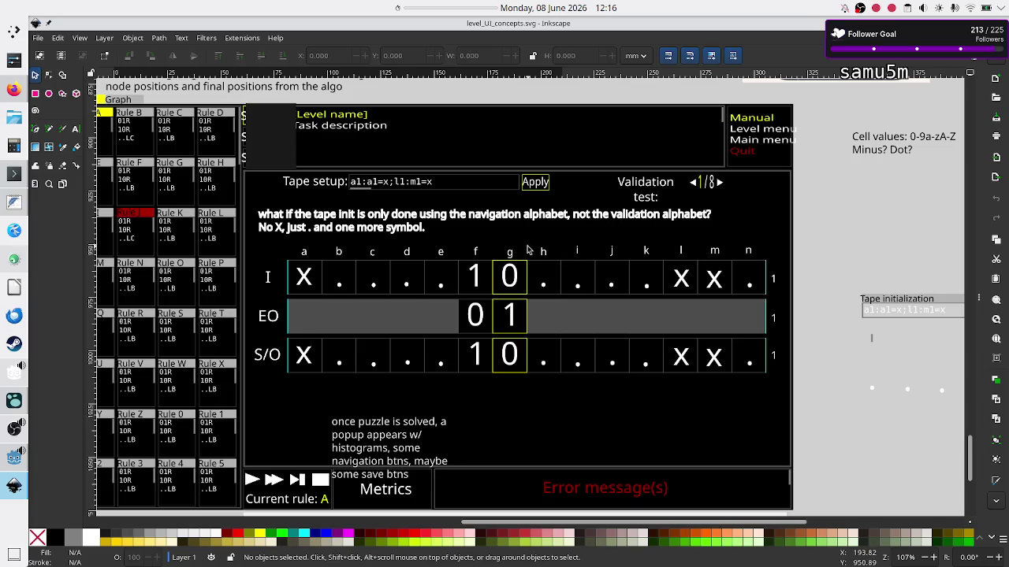
{"action": "key", "text": "alt+Tab"}
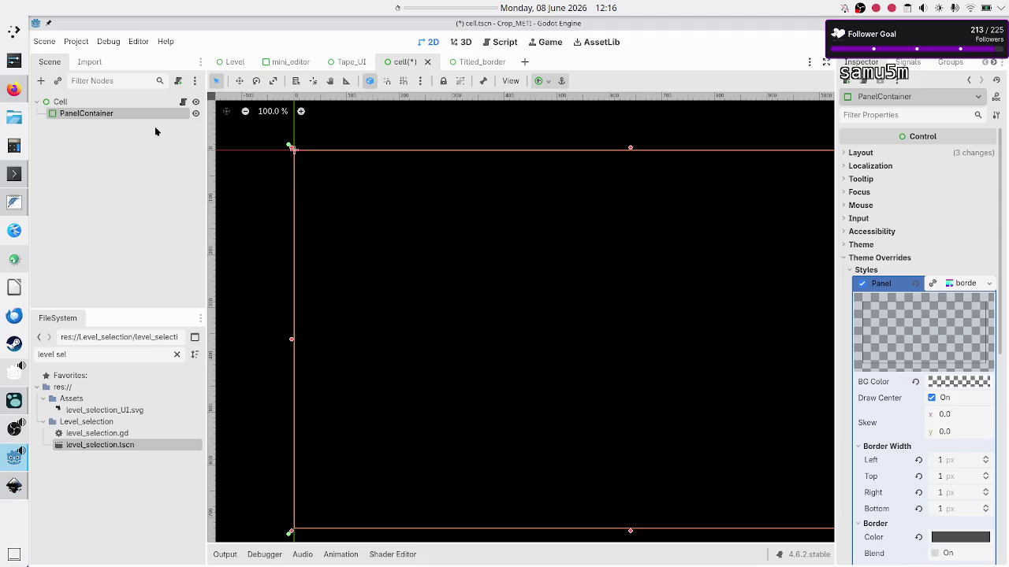
Add a Label child under the PanelContainer and rename it Value
{"action": "left_click", "coordinate": [41, 81]}
{"action": "type", "text": "l"}
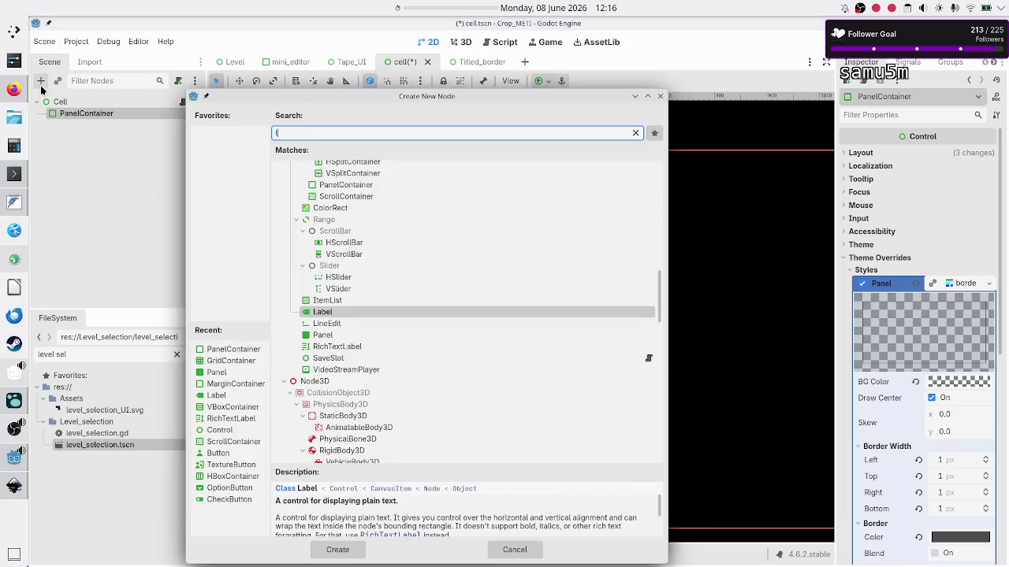
{"action": "type", "text": "abel"}
{"action": "key", "text": "Return"}
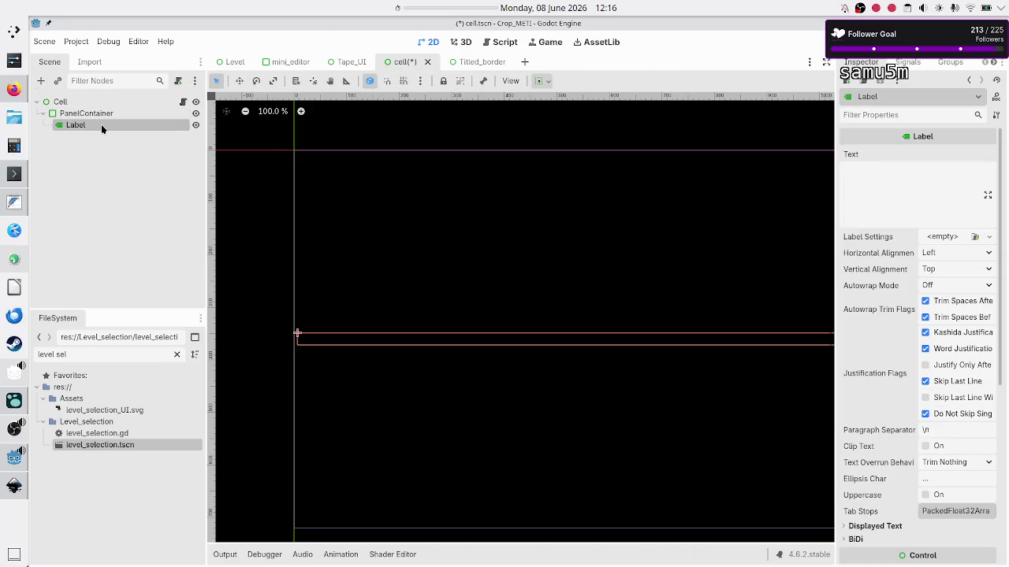
{"action": "left_click", "coordinate": [98, 147]}
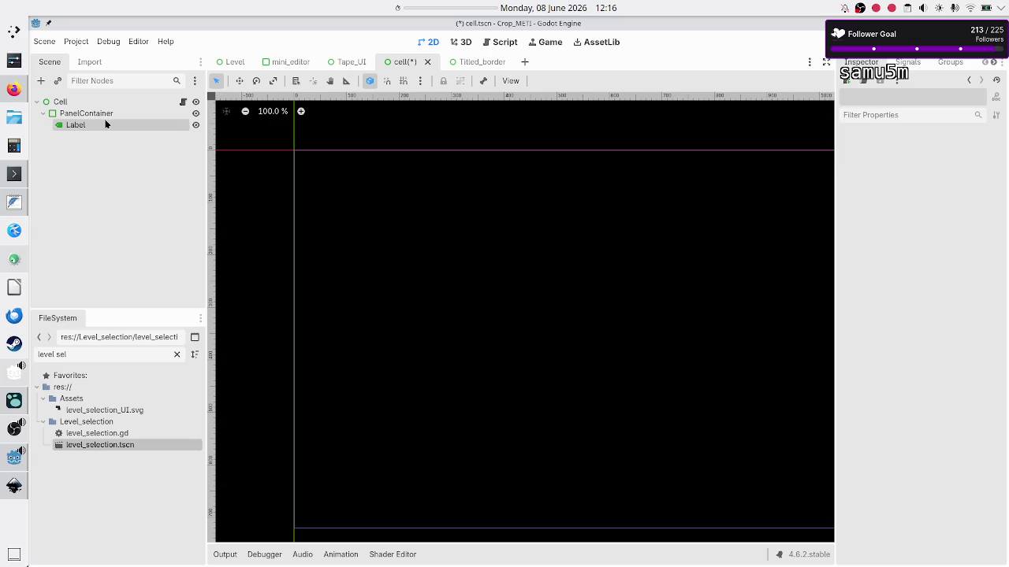
{"action": "double_click", "coordinate": [106, 124]}
{"action": "type", "text": "Val"}
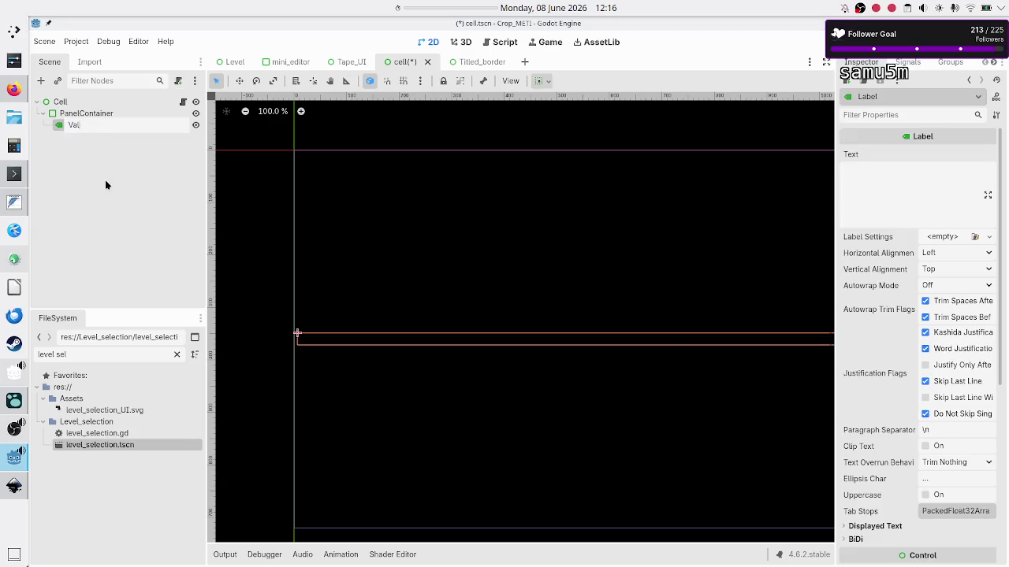
{"action": "type", "text": "ue"}
{"action": "key", "text": "Return"}
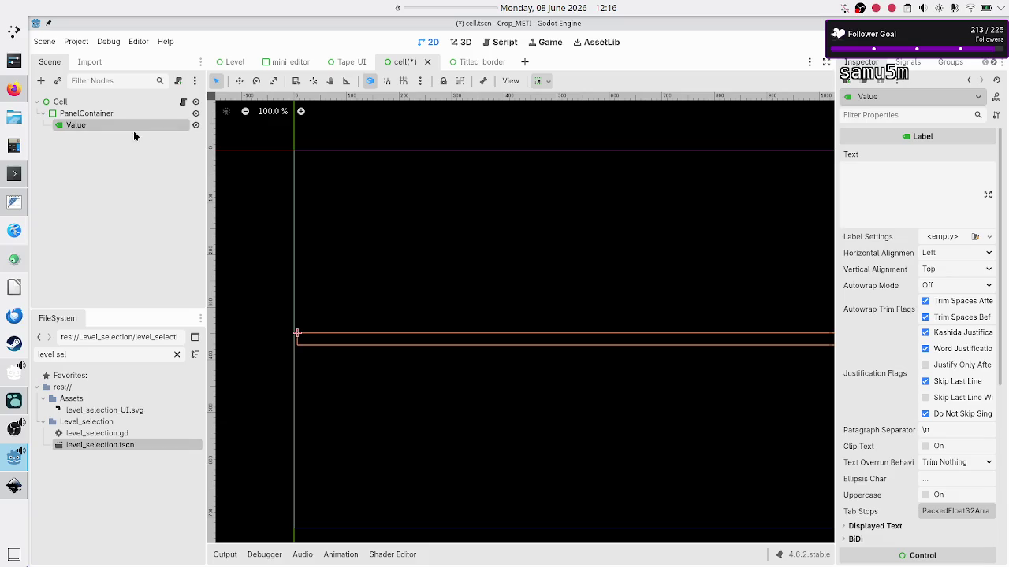
Select the PanelContainer to show its Panel style override with 1 px borders in the Inspector
{"action": "right_click", "coordinate": [121, 123]}
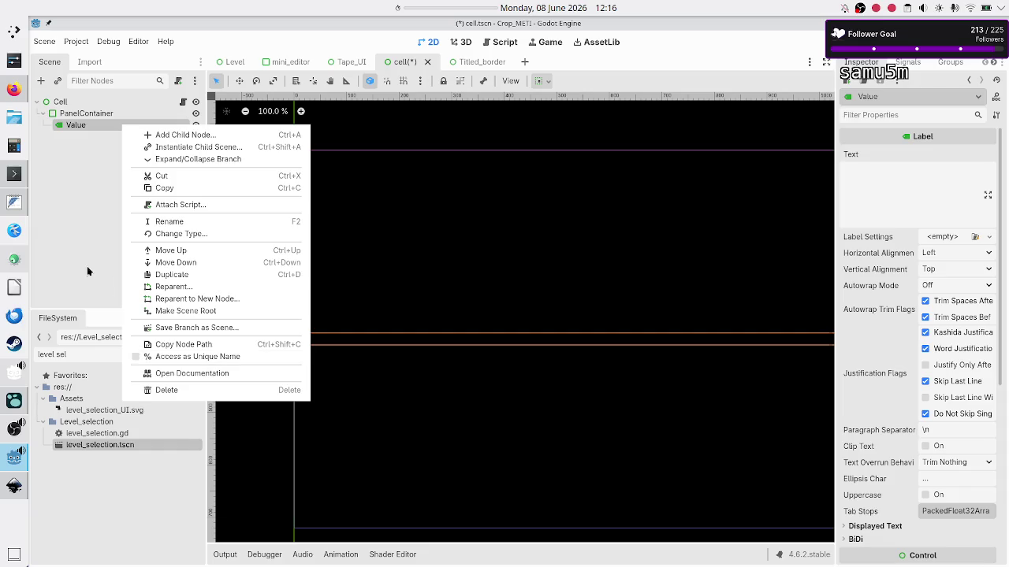
{"action": "left_click", "coordinate": [88, 245]}
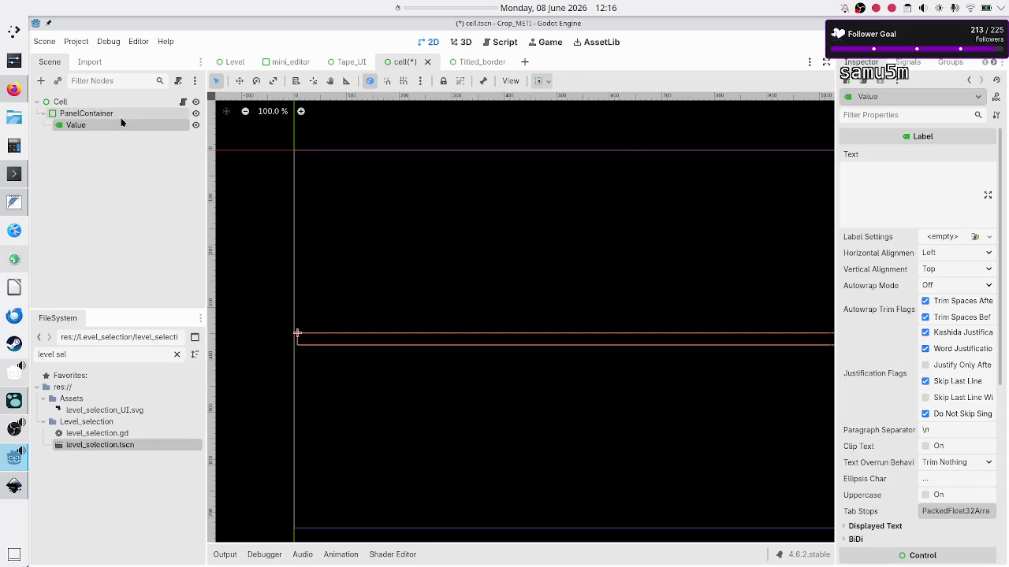
{"action": "left_click", "coordinate": [86, 114]}
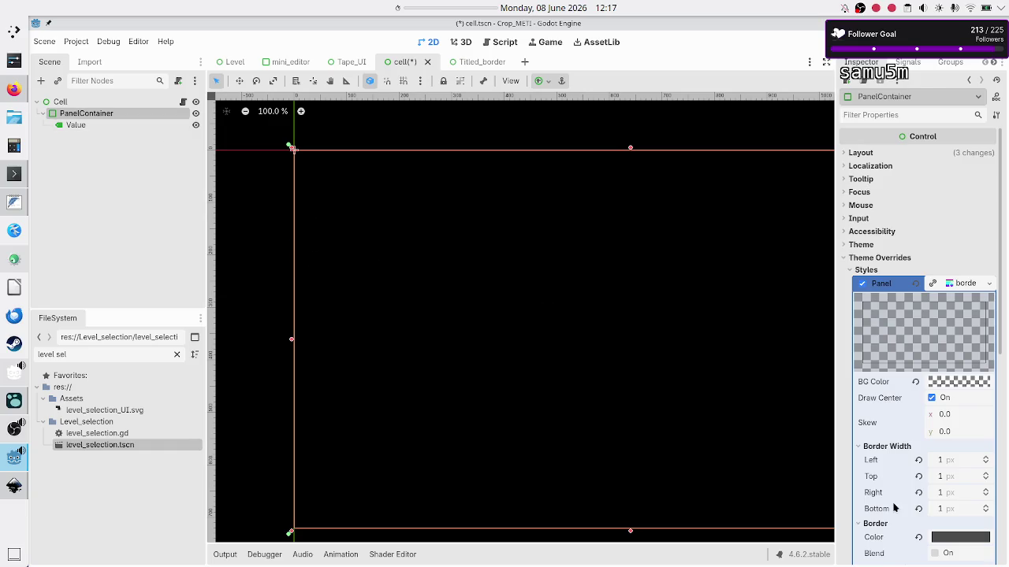
Filter the FileSystem by 'tape' to list Tape.gd, Tape_UI.gd, Tape_UI.tscn and tape_design.txt
{"action": "scroll", "coordinate": [894, 507], "scroll_direction": "down", "scroll_amount": 3}
{"action": "mouse_move", "coordinate": [957, 379]}
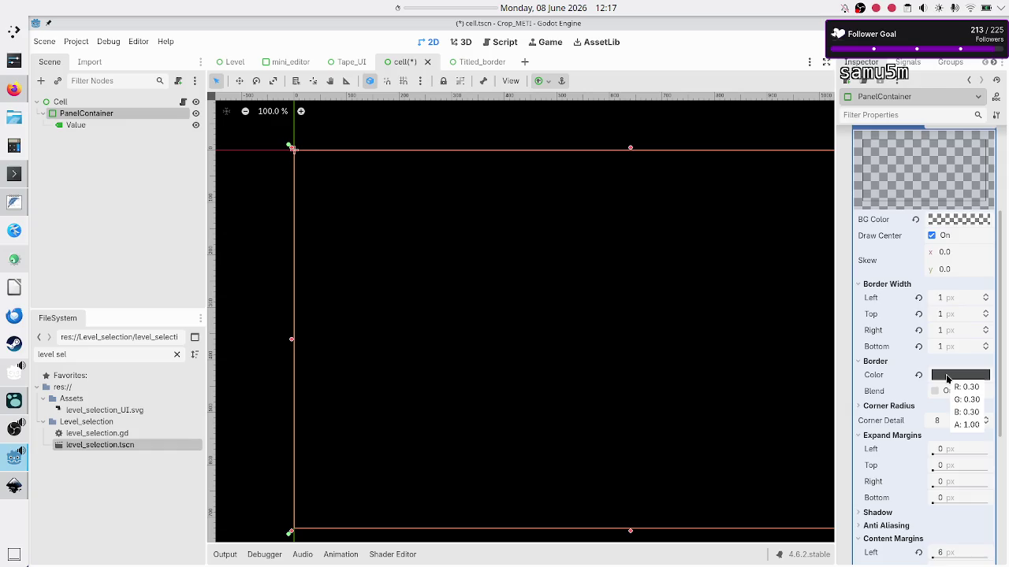
{"action": "key", "text": "alt+Tab"}
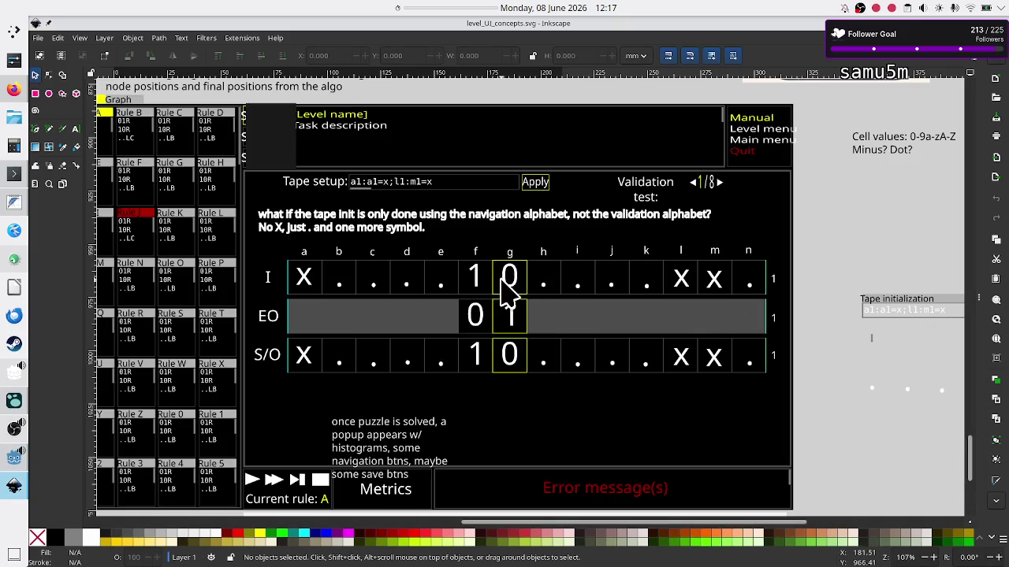
{"action": "key", "text": "alt+Tab"}
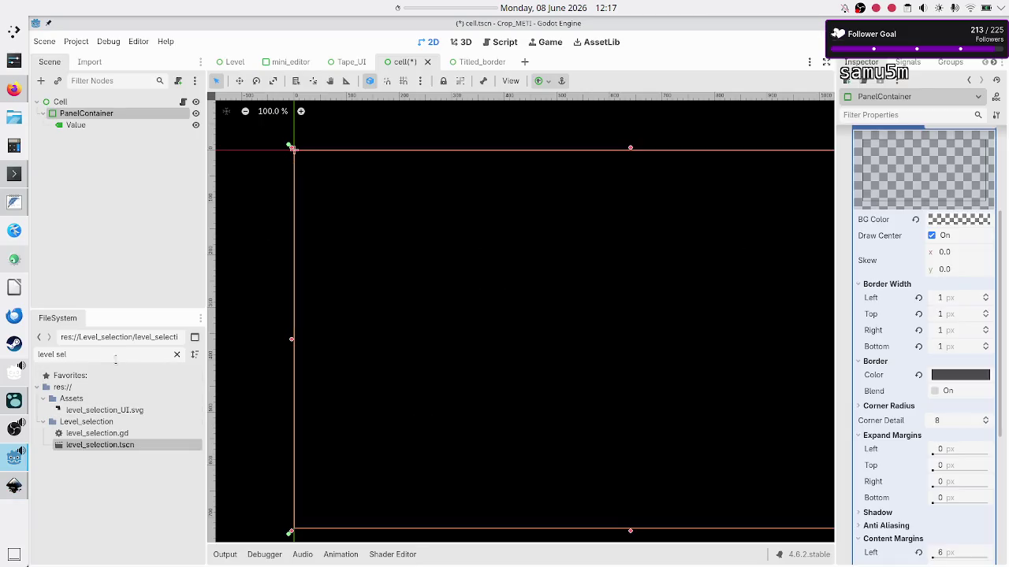
{"action": "key", "text": "ctrl+a"}
{"action": "type", "text": "tape"}
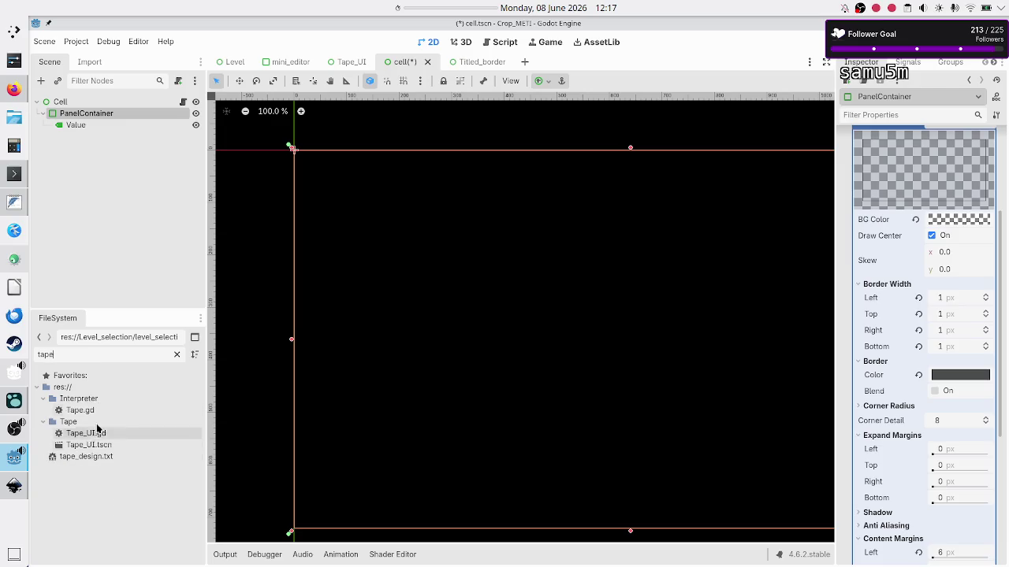
Clear the file filter and open common_cell_style.tres from the Tape folder
{"action": "double_click", "coordinate": [95, 355]}
{"action": "key", "text": "BackSpace"}
{"action": "scroll", "coordinate": [74, 464], "scroll_direction": "down", "scroll_amount": 5}
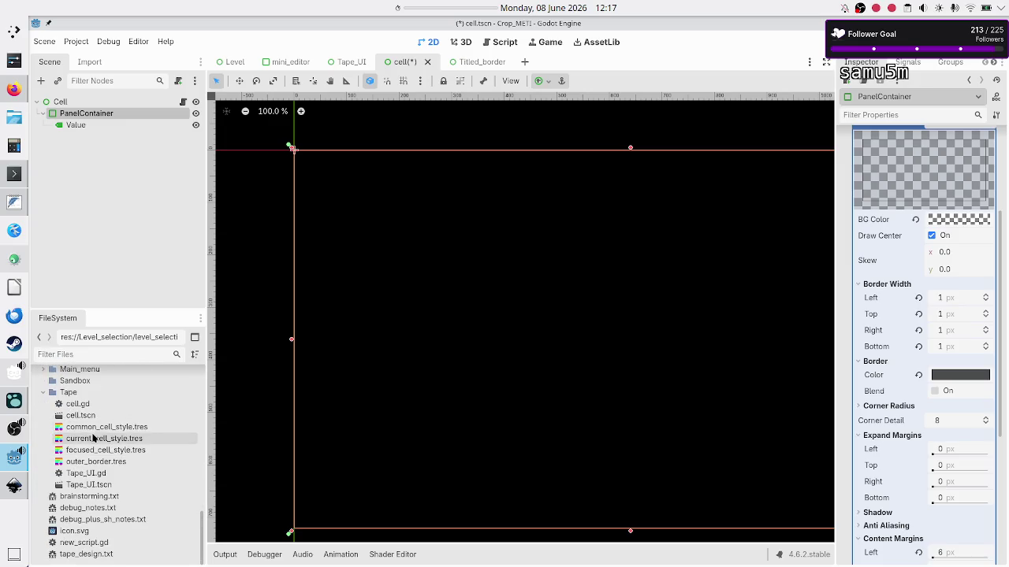
{"action": "left_click", "coordinate": [118, 427]}
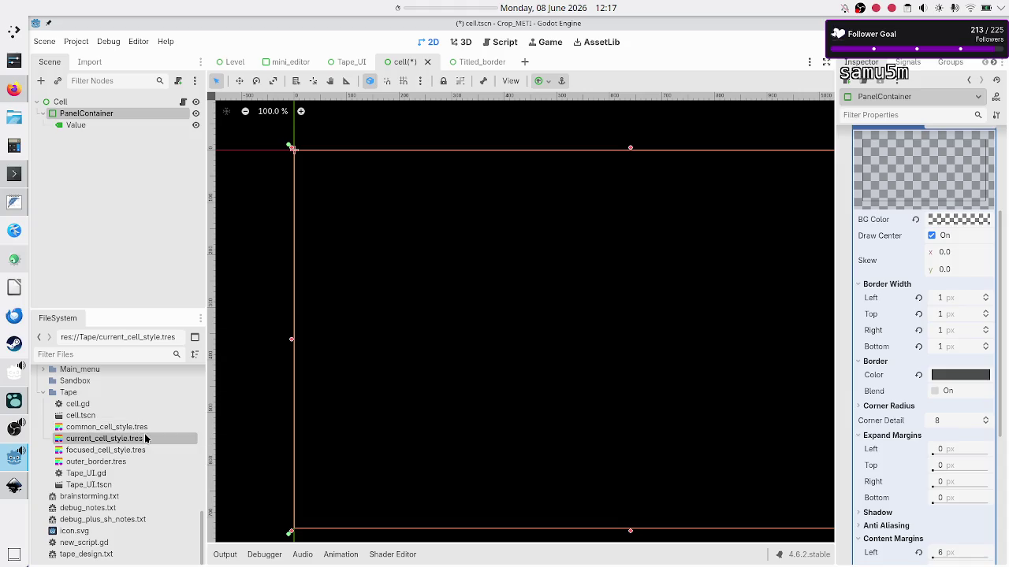
{"action": "left_click", "coordinate": [61, 439]}
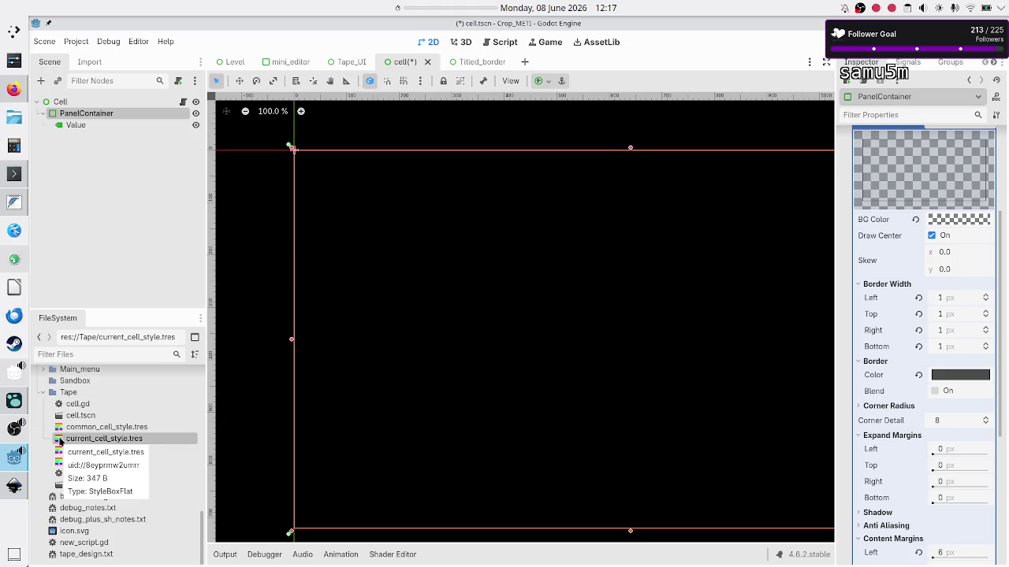
{"action": "left_click", "coordinate": [114, 428]}
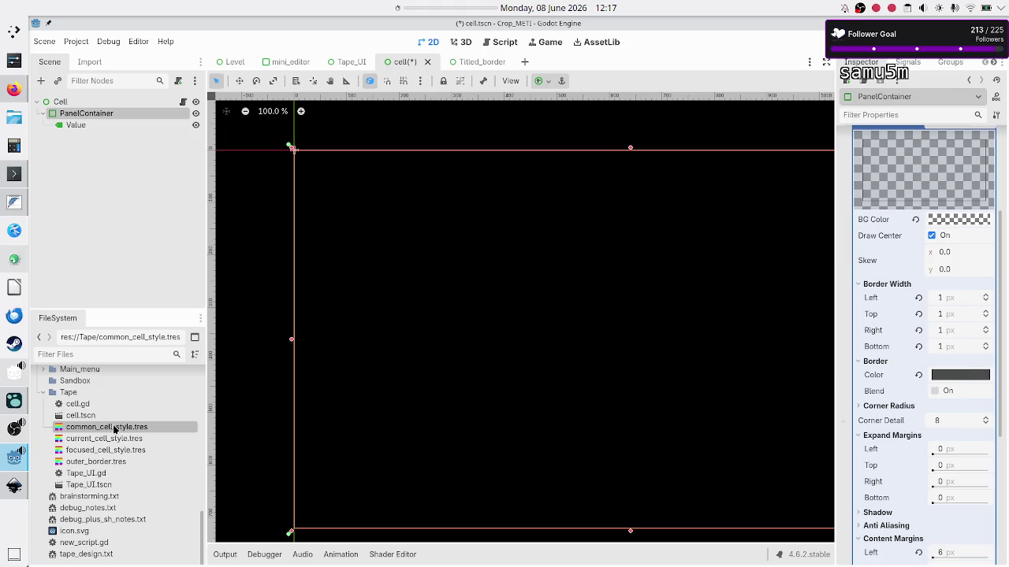
{"action": "double_click", "coordinate": [114, 428]}
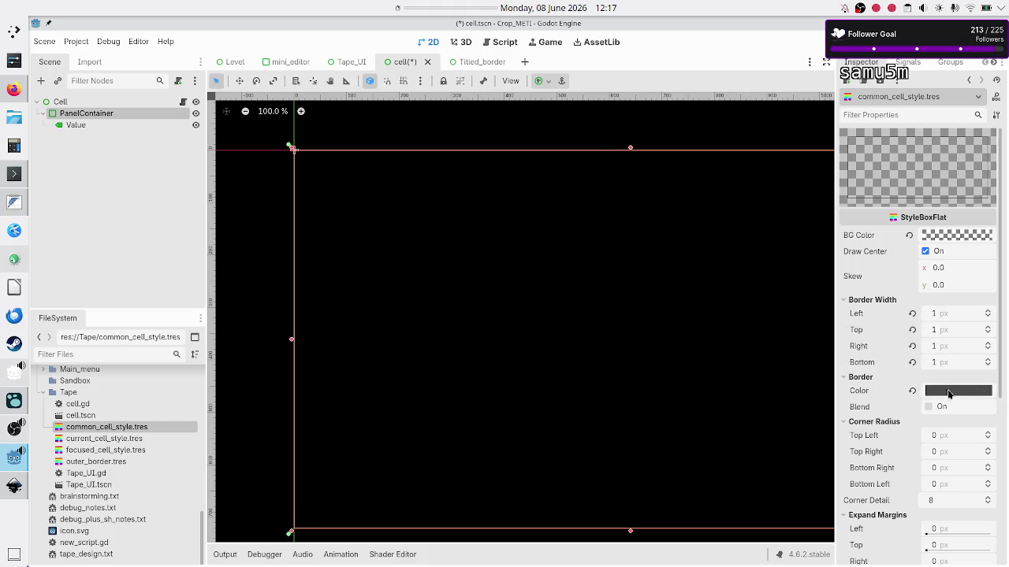
Raise common_cell_style's left, top, right and bottom content margins from 1 to 6 px, then select current_cell_style.tres
{"action": "scroll", "coordinate": [893, 403], "scroll_direction": "down", "scroll_amount": 5}
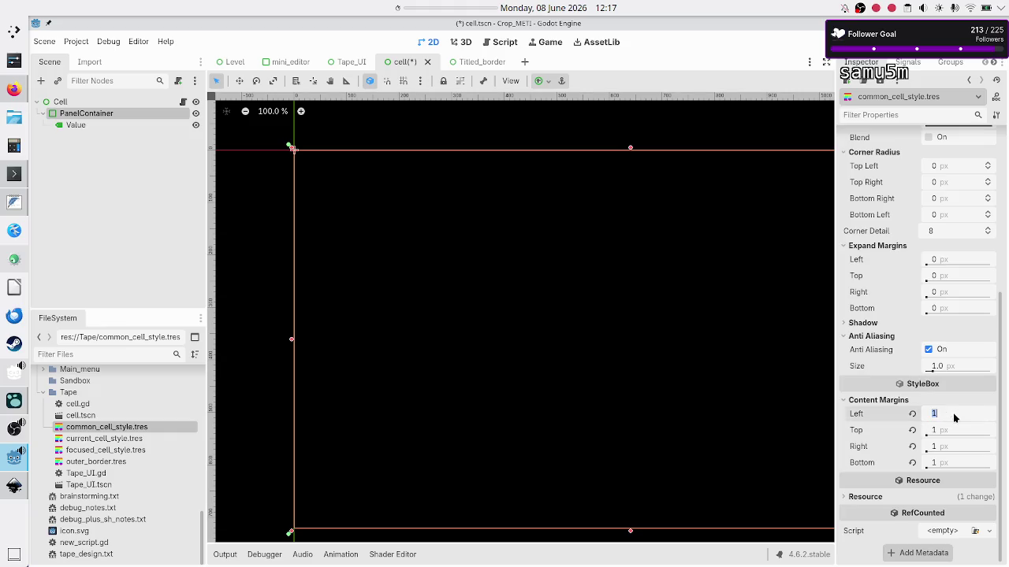
{"action": "type", "text": "6"}
{"action": "key", "text": "Return"}
{"action": "left_click", "coordinate": [950, 435]}
{"action": "type", "text": "6"}
{"action": "key", "text": "Return"}
{"action": "left_click", "coordinate": [948, 450]}
{"action": "type", "text": "6"}
{"action": "key", "text": "Return"}
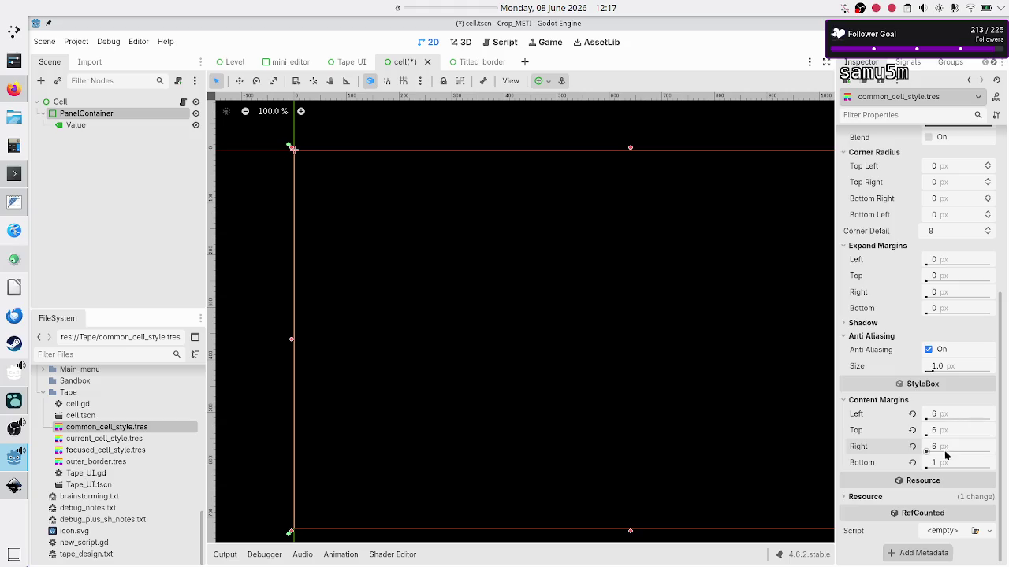
{"action": "left_click", "coordinate": [944, 462]}
{"action": "type", "text": "6"}
{"action": "key", "text": "Return"}
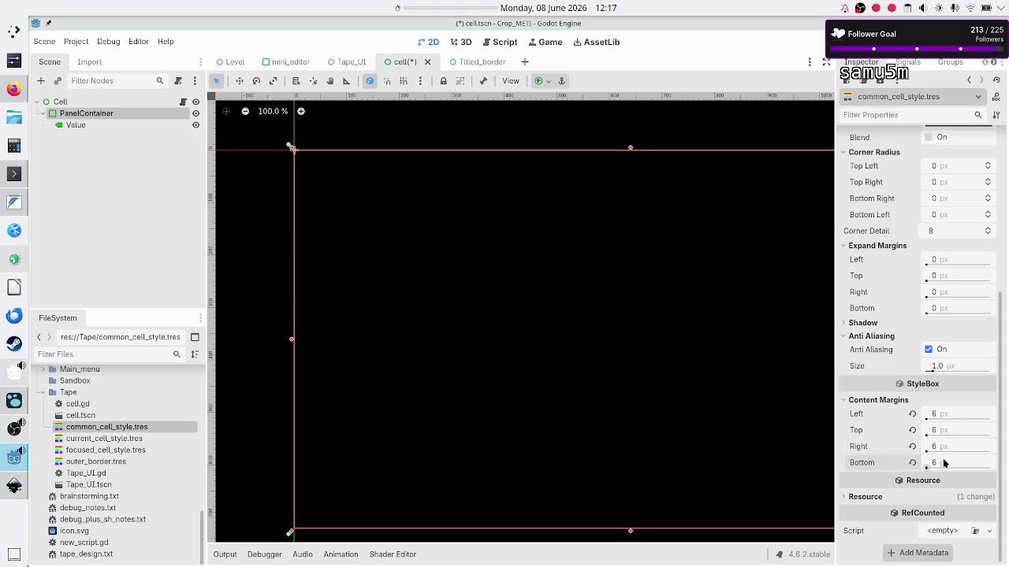
{"action": "left_click", "coordinate": [123, 439]}
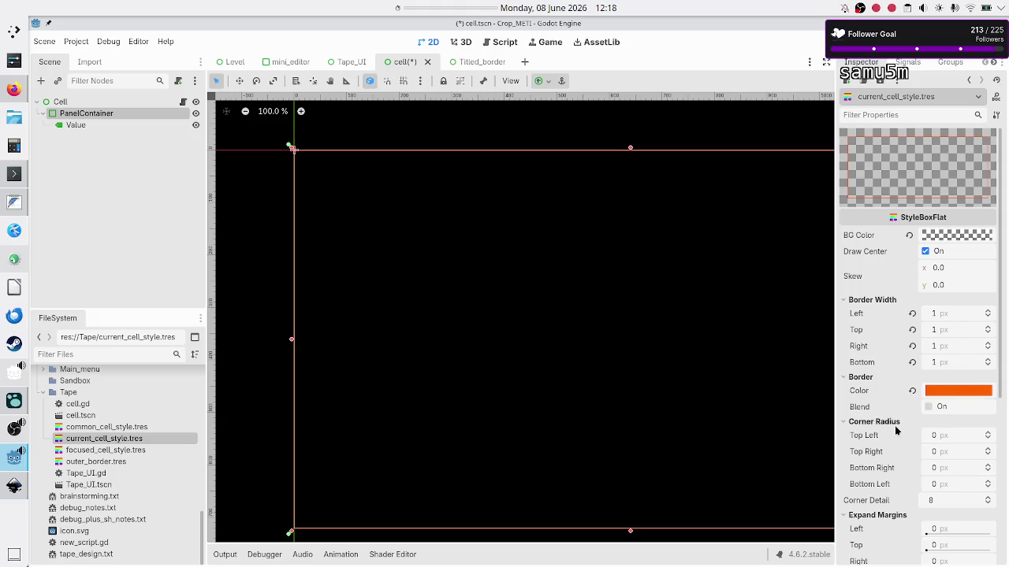
Change current_cell_style's border colour from orange to yellow (ffff00) by setting green to 255
{"action": "scroll", "coordinate": [896, 430], "scroll_direction": "down", "scroll_amount": 5}
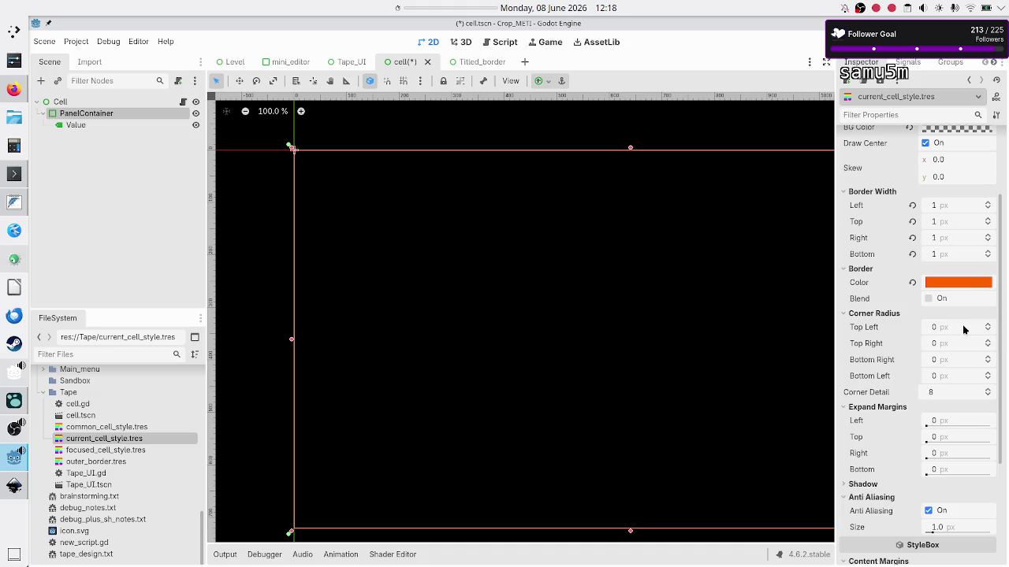
{"action": "mouse_move", "coordinate": [959, 283]}
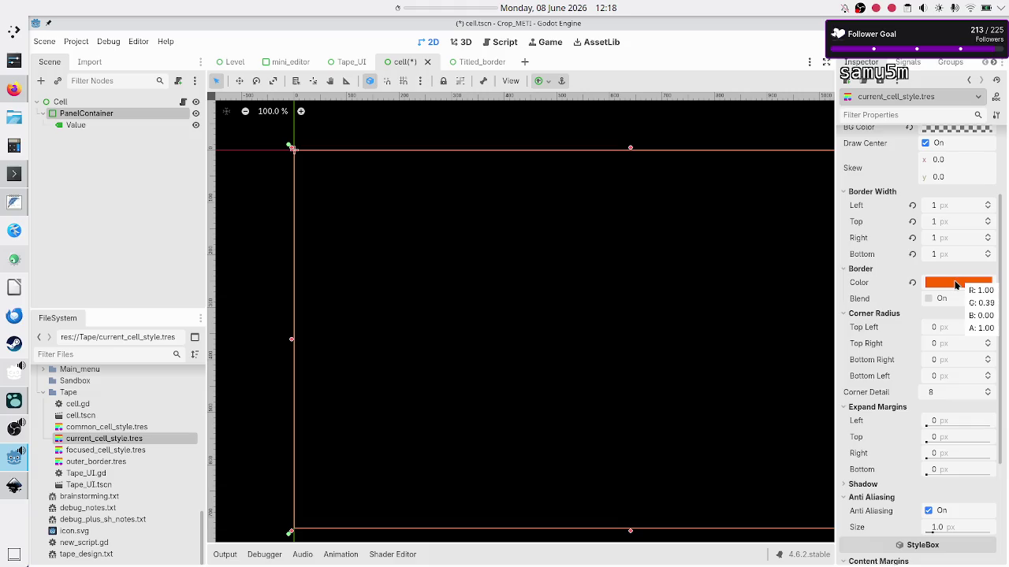
{"action": "left_click", "coordinate": [955, 283]}
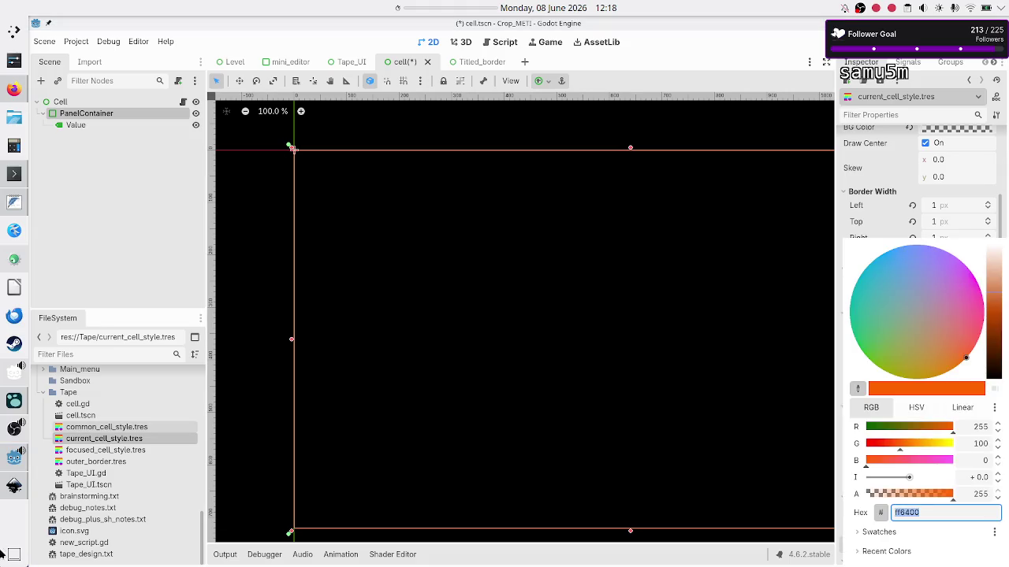
{"action": "left_click", "coordinate": [14, 483]}
{"action": "left_click", "coordinate": [14, 484]}
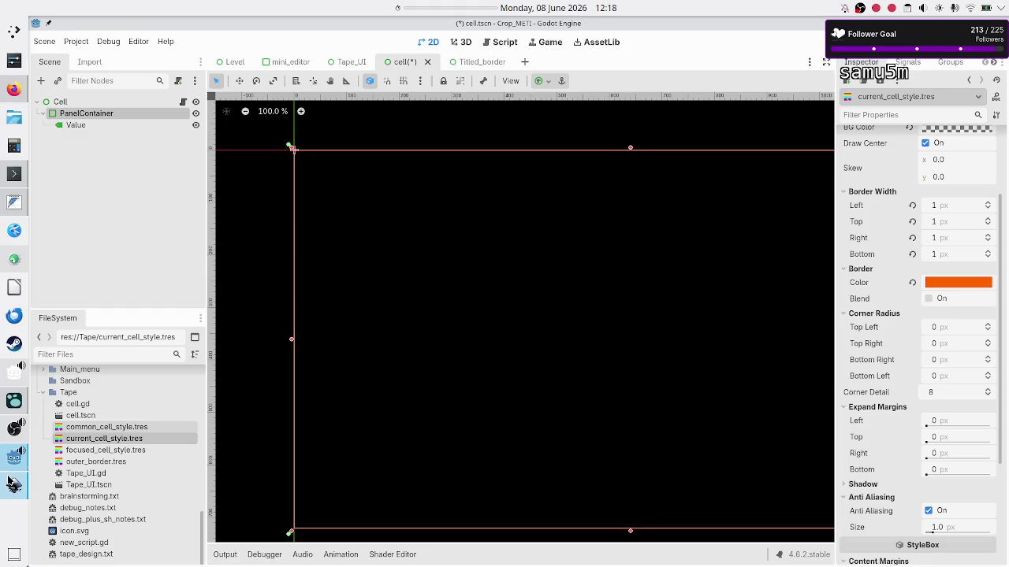
{"action": "left_click", "coordinate": [946, 290]}
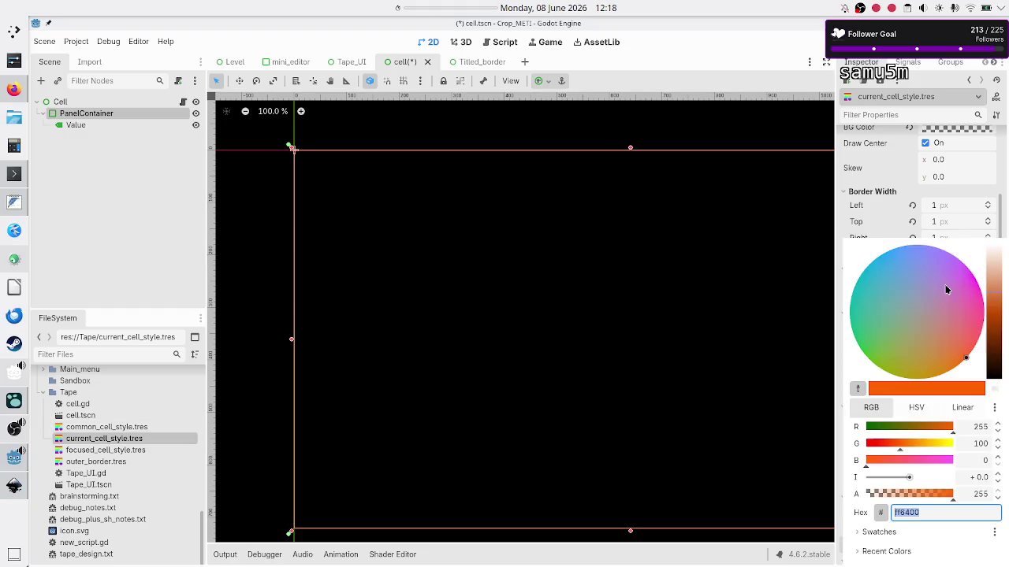
{"action": "left_click", "coordinate": [972, 443]}
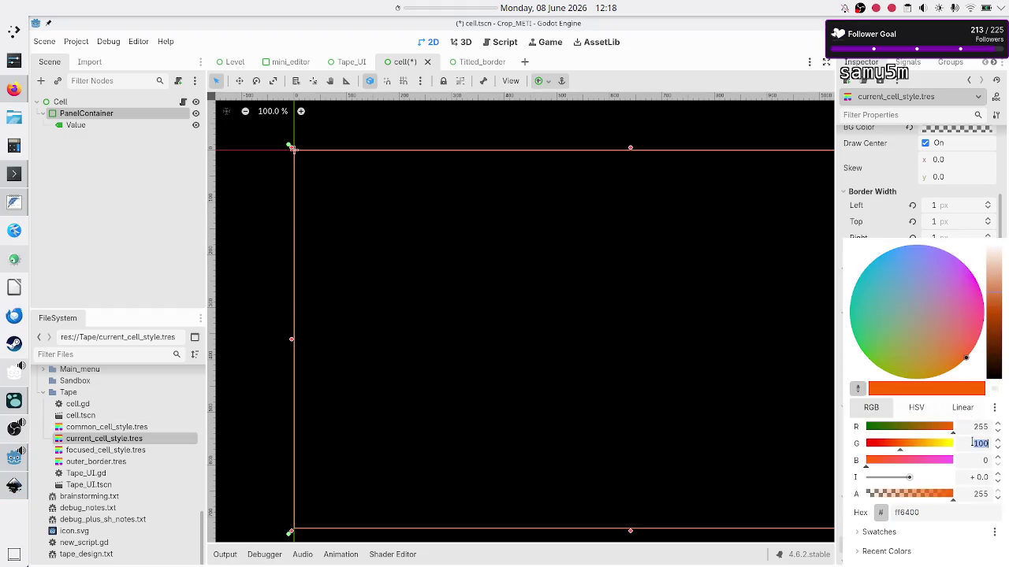
{"action": "type", "text": "255"}
{"action": "left_click", "coordinate": [978, 457]}
{"action": "left_click", "coordinate": [945, 510]}
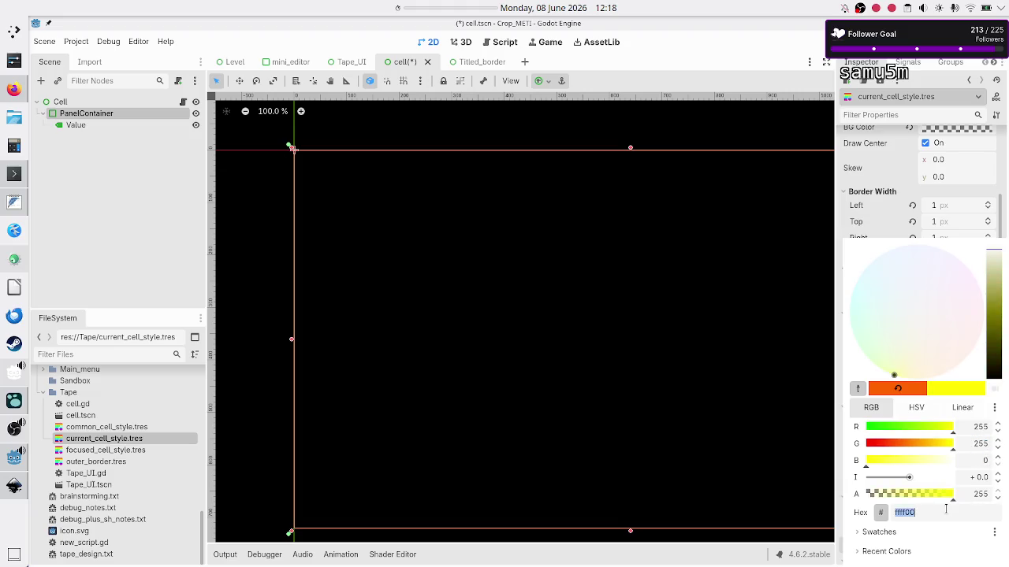
{"action": "key", "text": "Escape"}
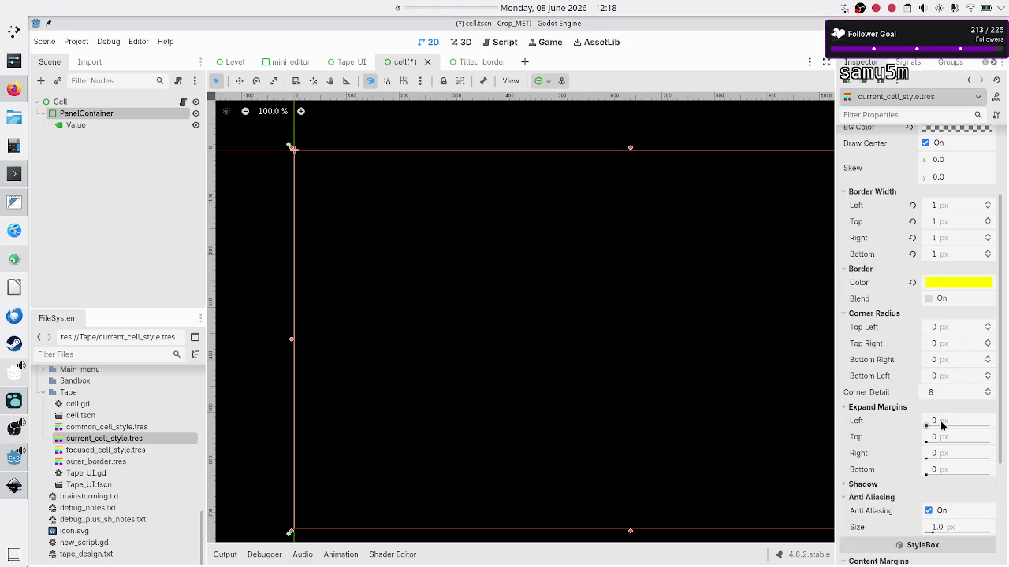
Set all four content margins to 6 px, then open focused_cell_style.tres
{"action": "left_click", "coordinate": [844, 407]}
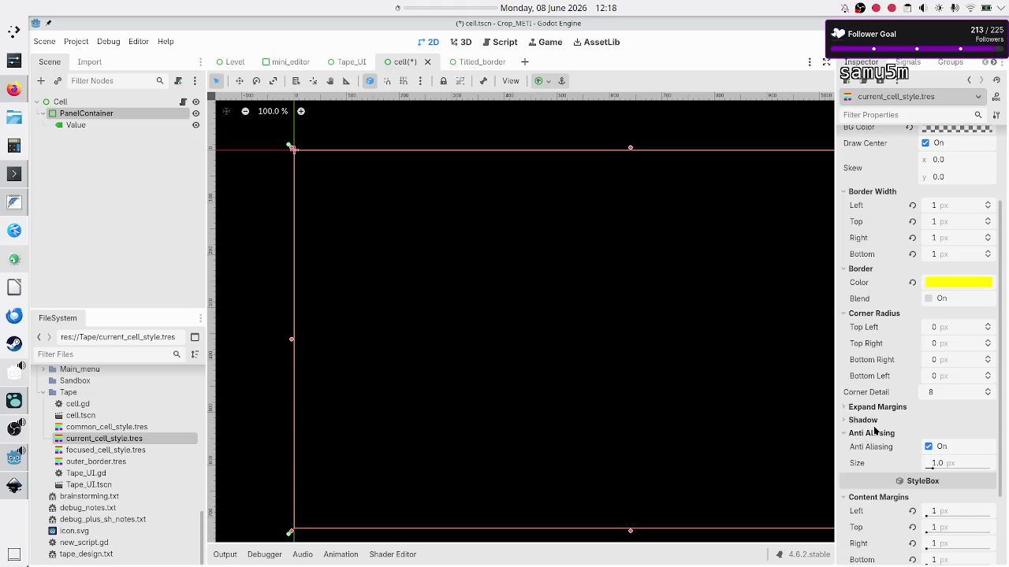
{"action": "scroll", "coordinate": [875, 438], "scroll_direction": "down", "scroll_amount": 3}
{"action": "left_click", "coordinate": [945, 416]}
{"action": "type", "text": "6"}
{"action": "key", "text": "Return"}
{"action": "left_click", "coordinate": [947, 432]}
{"action": "type", "text": "6"}
{"action": "key", "text": "Return"}
{"action": "left_click", "coordinate": [946, 450]}
{"action": "type", "text": "6"}
{"action": "key", "text": "Return"}
{"action": "left_click", "coordinate": [946, 462]}
{"action": "type", "text": "6"}
{"action": "key", "text": "Return"}
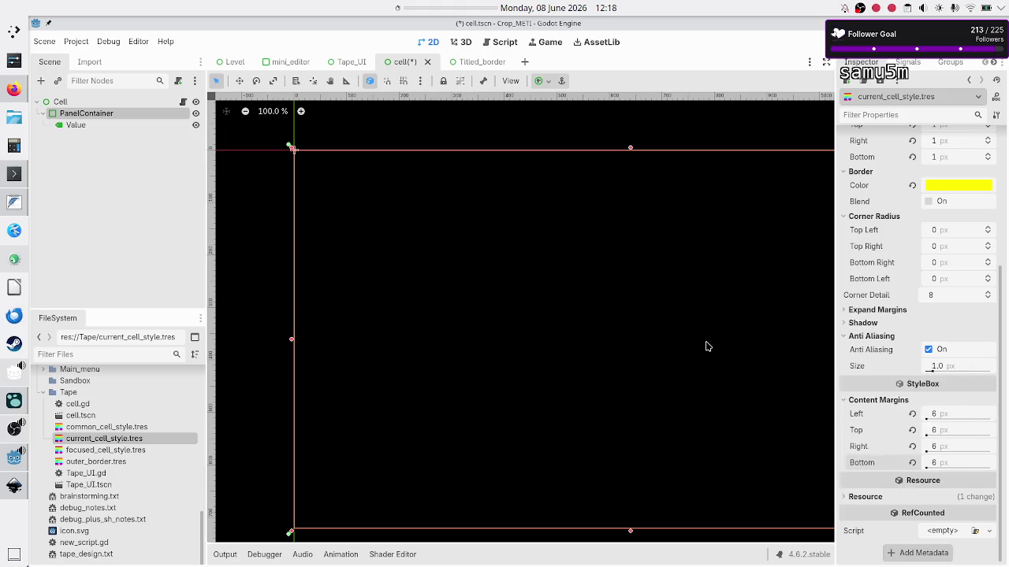
{"action": "left_click", "coordinate": [142, 450]}
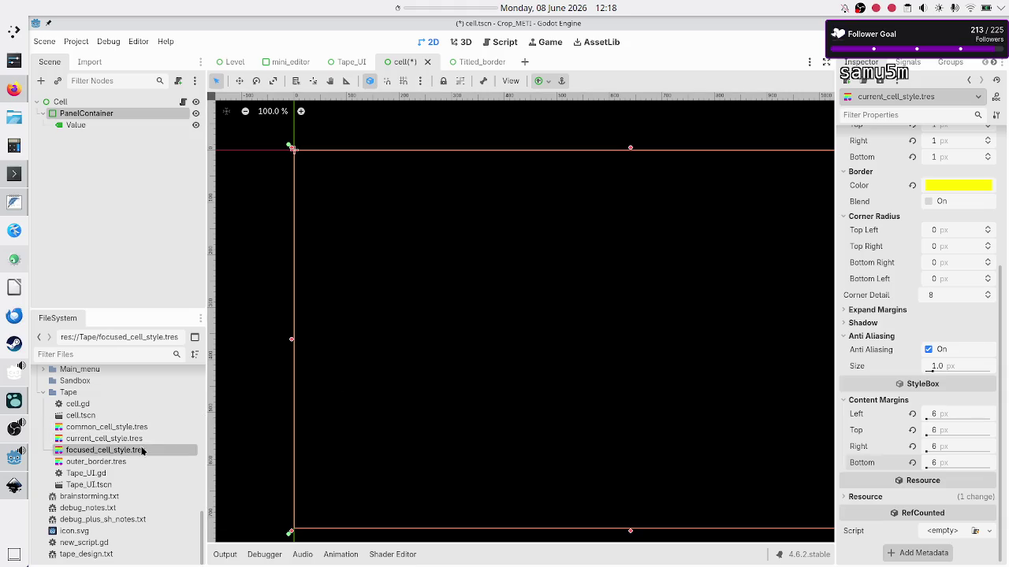
{"action": "double_click", "coordinate": [141, 450]}
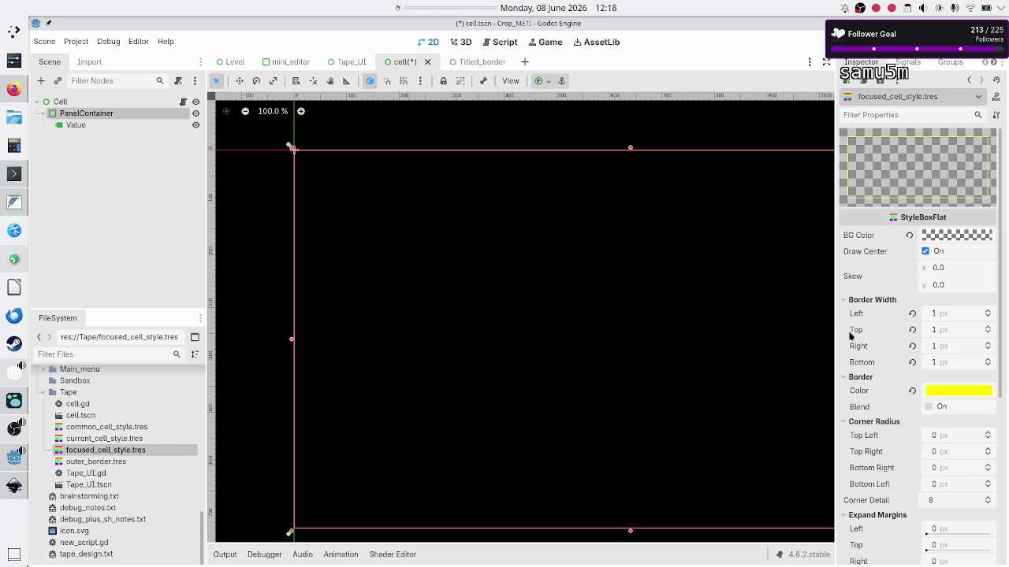
Check focused_cell_style's yellow border colour, then switch to the Inkscape tape mockup
{"action": "mouse_move", "coordinate": [941, 394]}
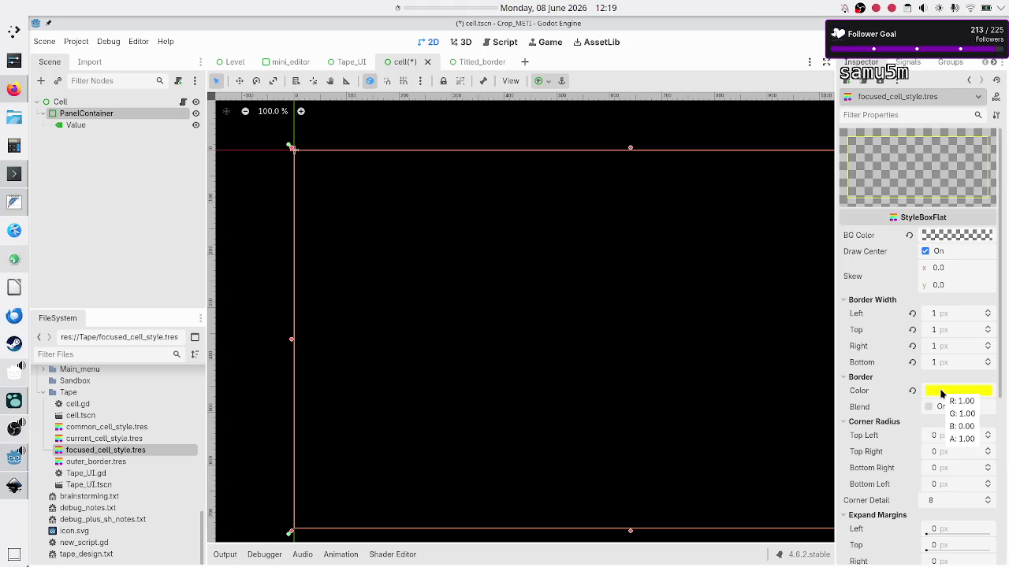
{"action": "key", "text": "alt+Tab"}
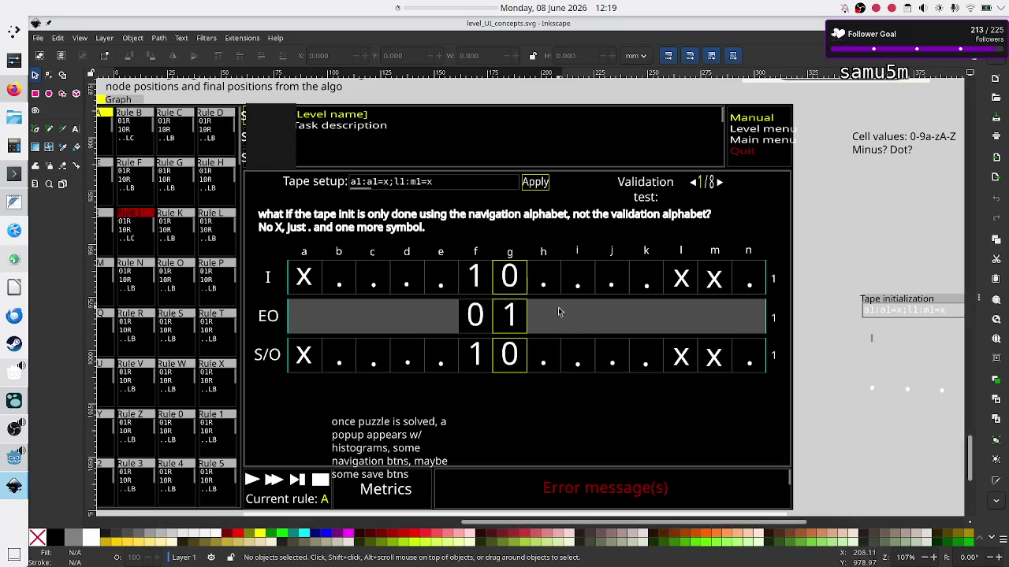
Return to the Godot editor after reviewing level_UI_concepts.svg in Inkscape
{"action": "key", "text": "alt+Tab"}
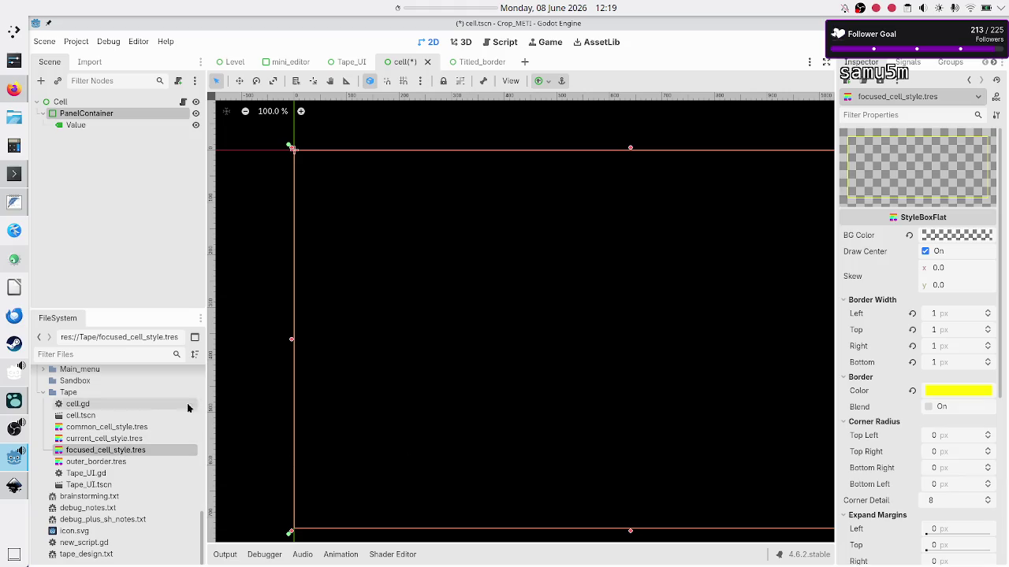
Inspect current_cell_style, focused_cell_style and outer_border.tres, reviewing outer_border's 1 px dark grey borders
{"action": "left_click", "coordinate": [105, 438]}
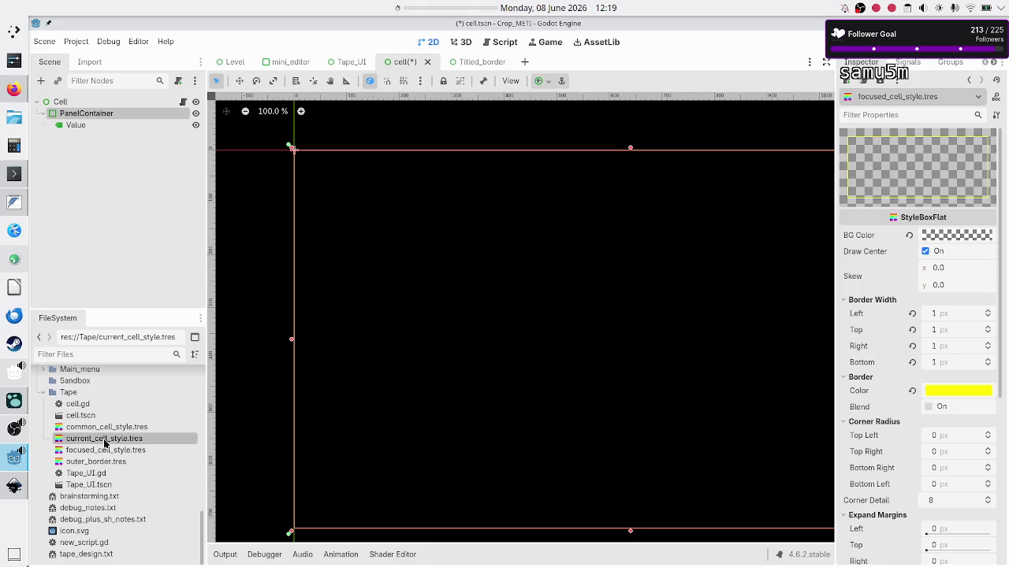
{"action": "left_click", "coordinate": [110, 450]}
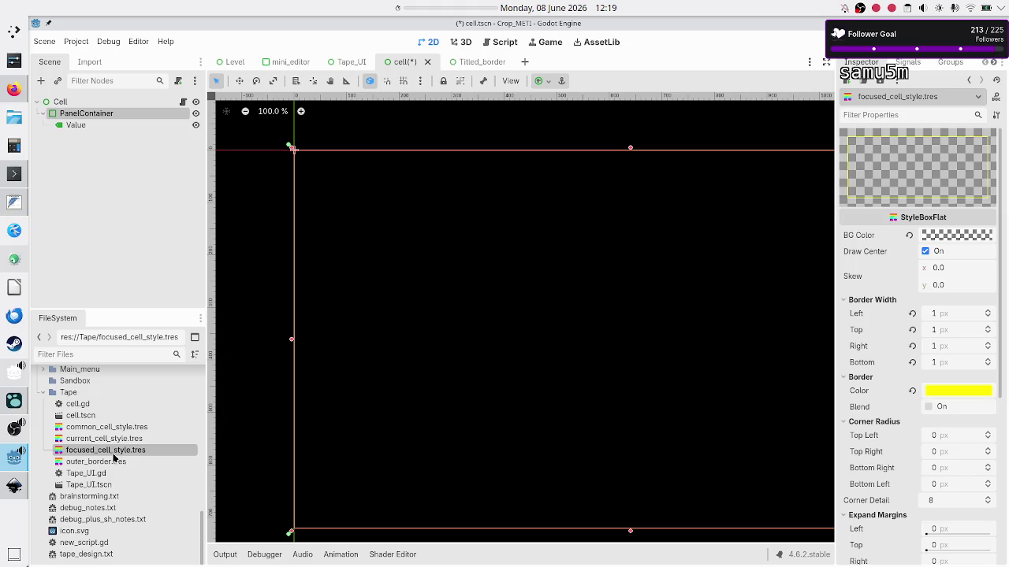
{"action": "left_click", "coordinate": [124, 463]}
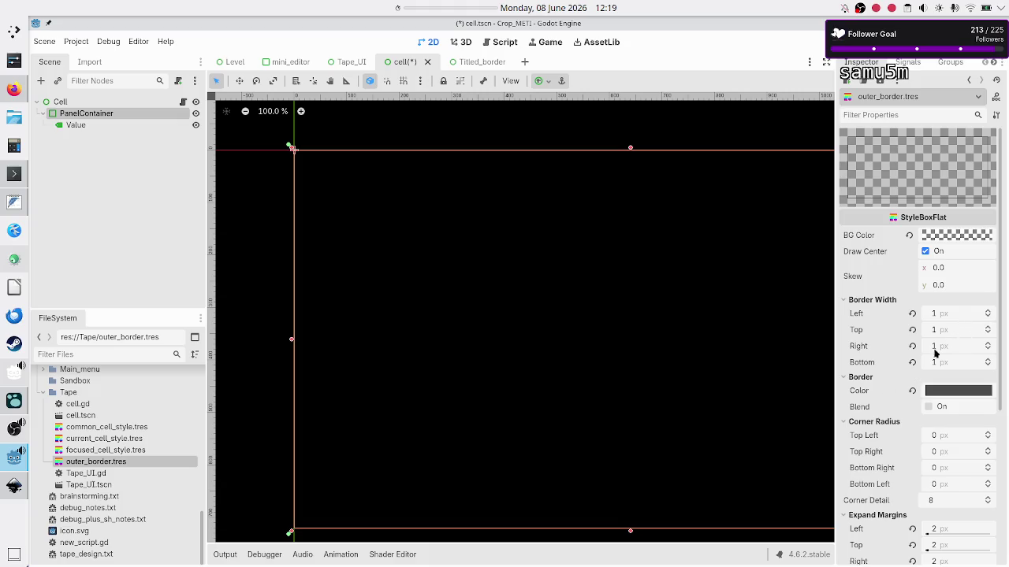
{"action": "scroll", "coordinate": [891, 370], "scroll_direction": "down", "scroll_amount": 5}
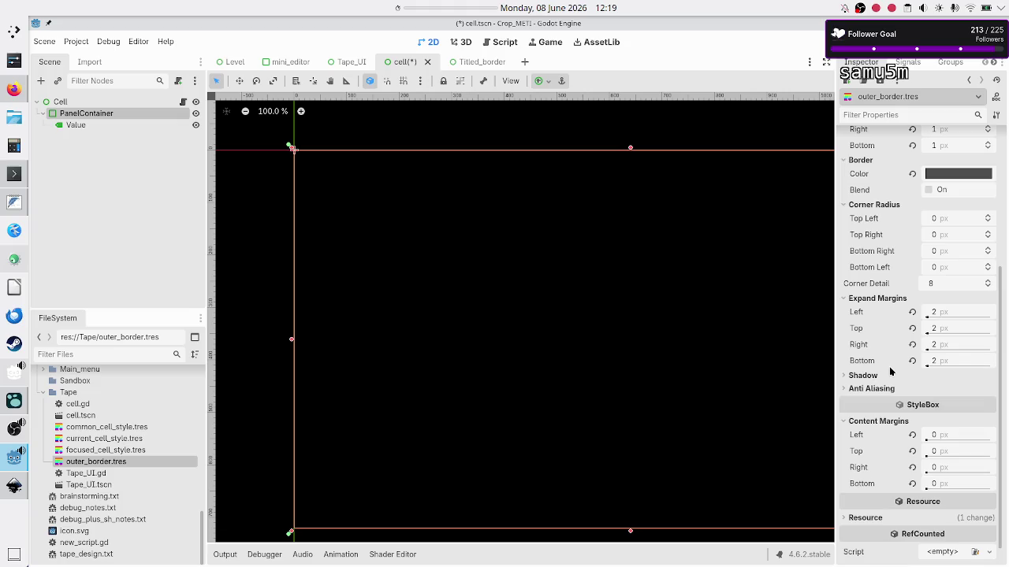
{"action": "scroll", "coordinate": [891, 370], "scroll_direction": "up", "scroll_amount": 5}
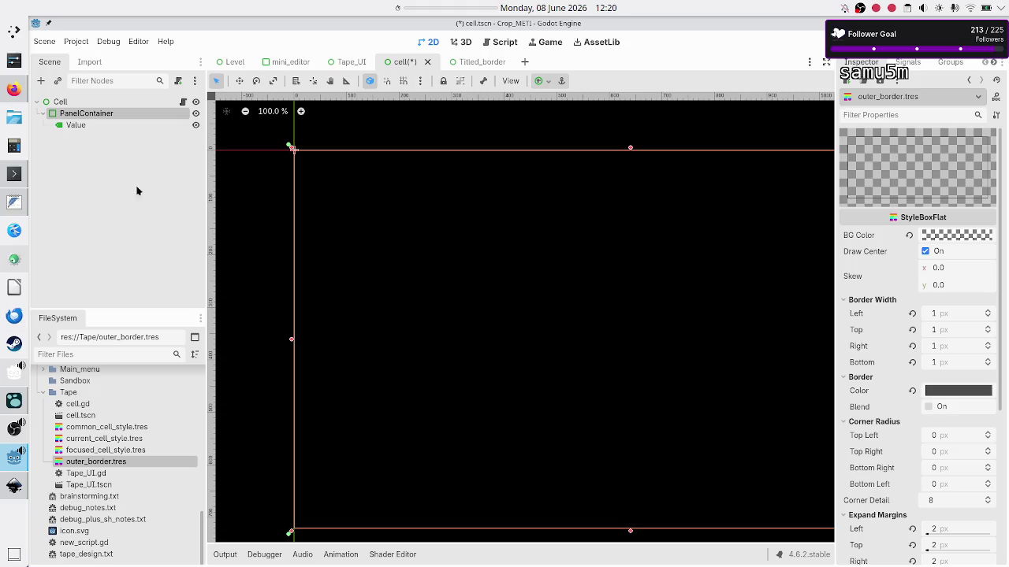
Run Find in Files for 'outer_border' in .gd files only, excluding gdshader, finding 0 matches
{"action": "left_click", "coordinate": [79, 42]}
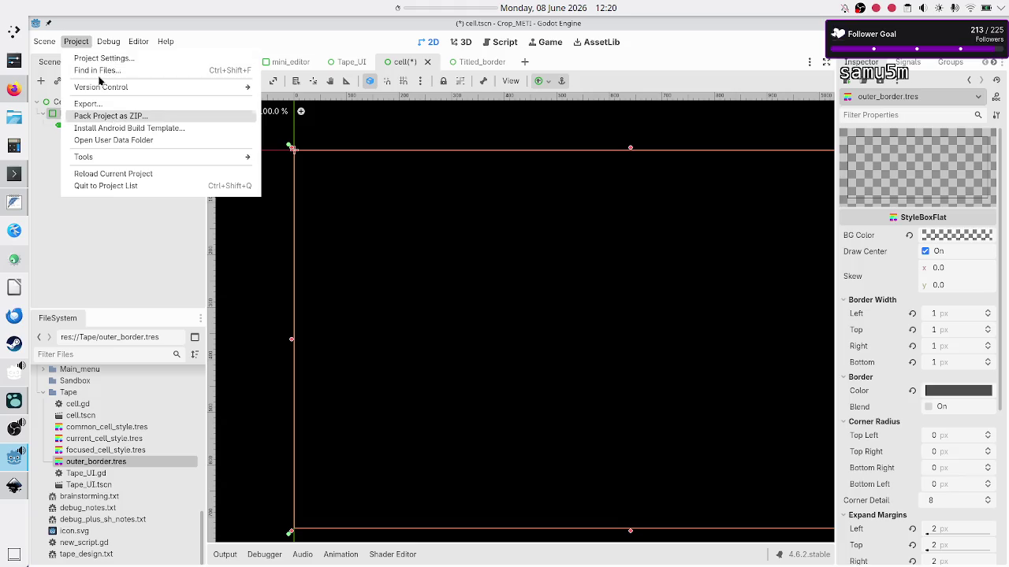
{"action": "mouse_move", "coordinate": [100, 44]}
{"action": "left_click", "coordinate": [274, 69]}
{"action": "mouse_move", "coordinate": [274, 73]}
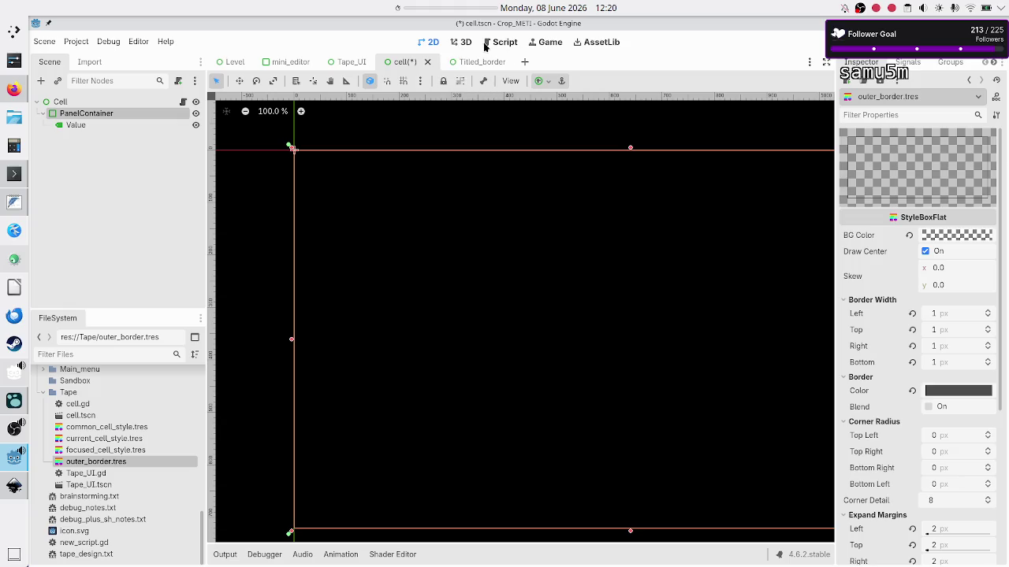
{"action": "left_click", "coordinate": [484, 46]}
{"action": "left_click", "coordinate": [261, 82]}
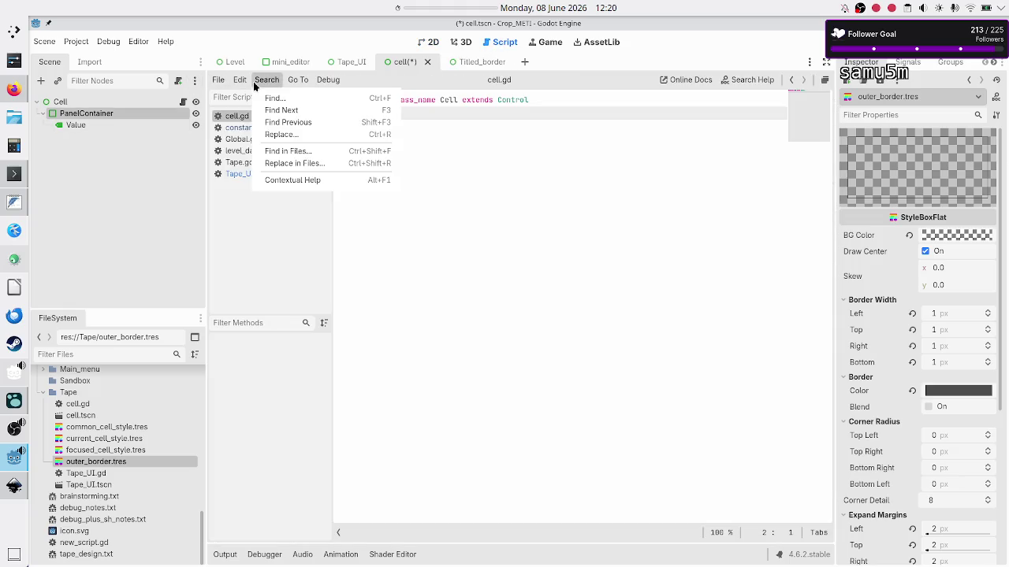
{"action": "left_click", "coordinate": [295, 154]}
{"action": "type", "text": "outer_border"}
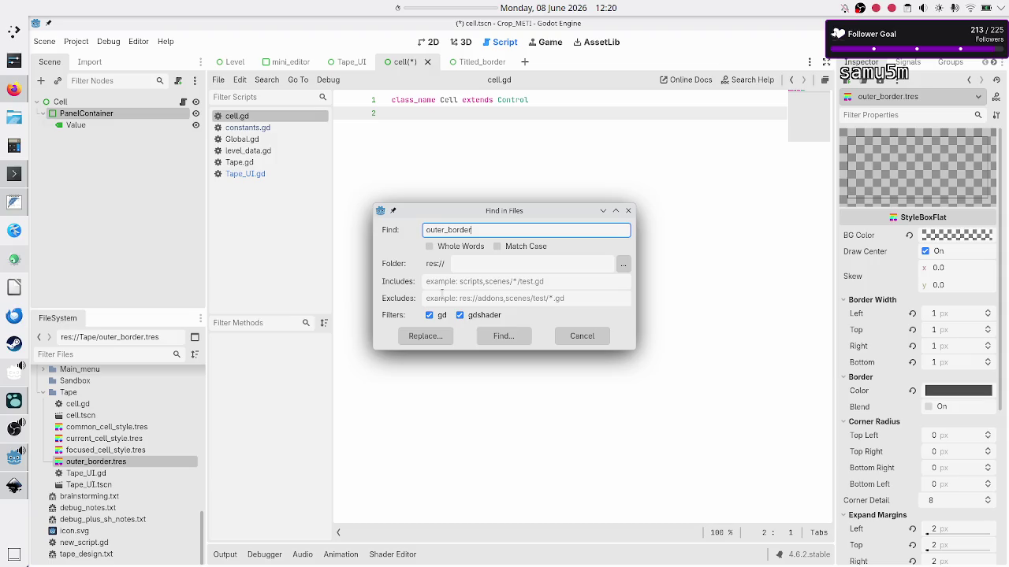
{"action": "left_click", "coordinate": [473, 316]}
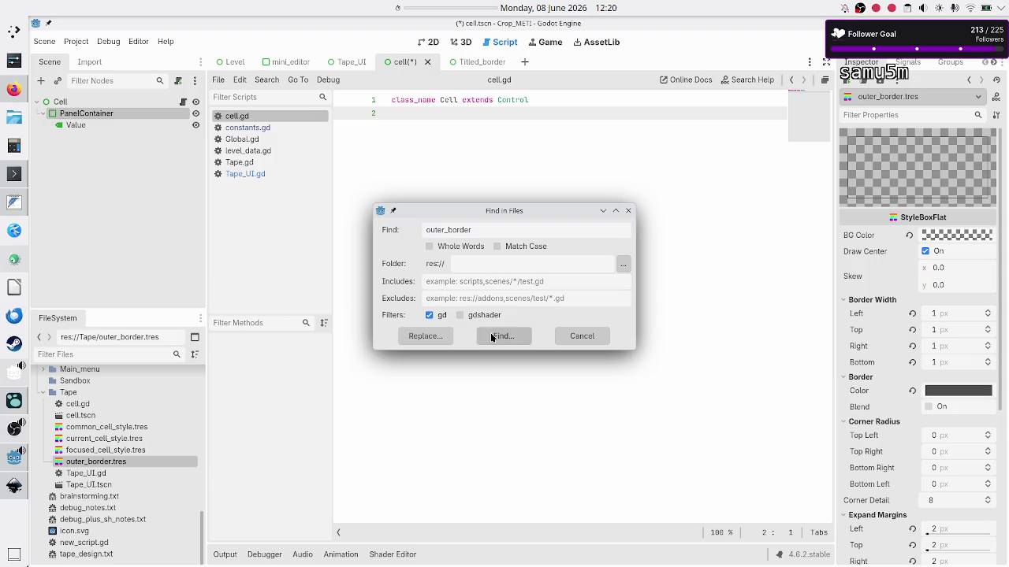
{"action": "left_click", "coordinate": [491, 337]}
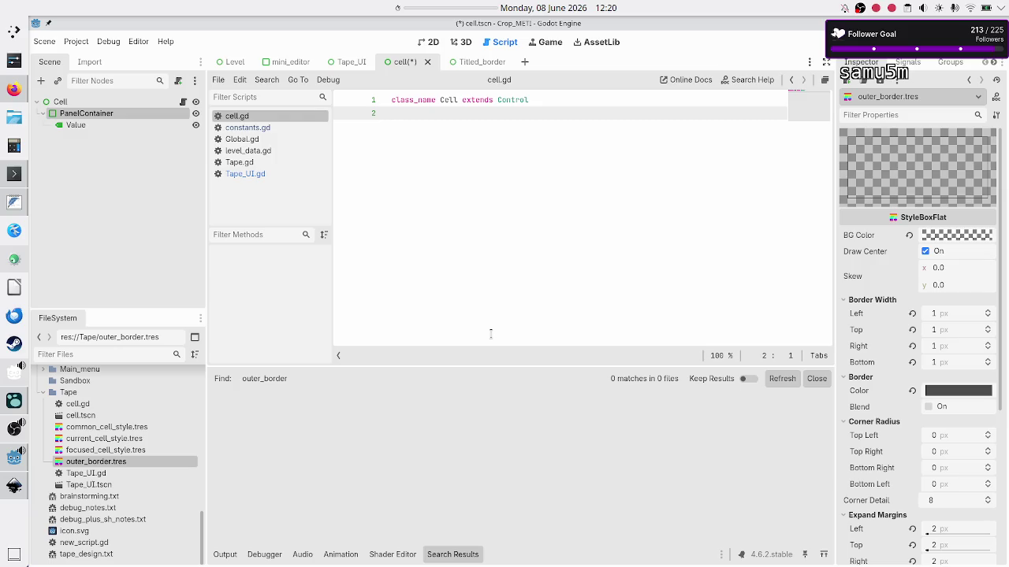
View outer_border.tres's owners, confirming no resource uses it
{"action": "right_click", "coordinate": [115, 460]}
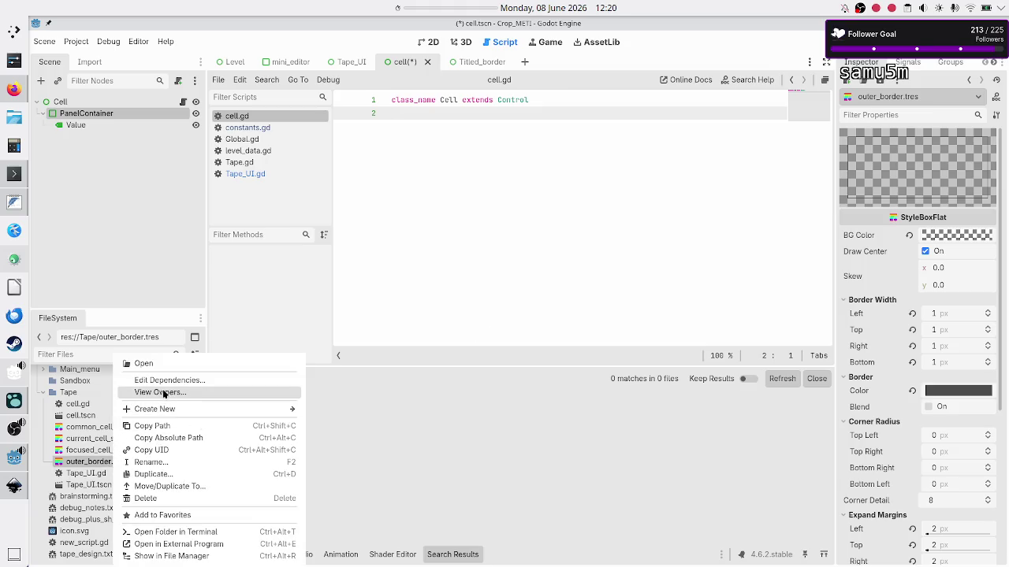
{"action": "left_click", "coordinate": [162, 392]}
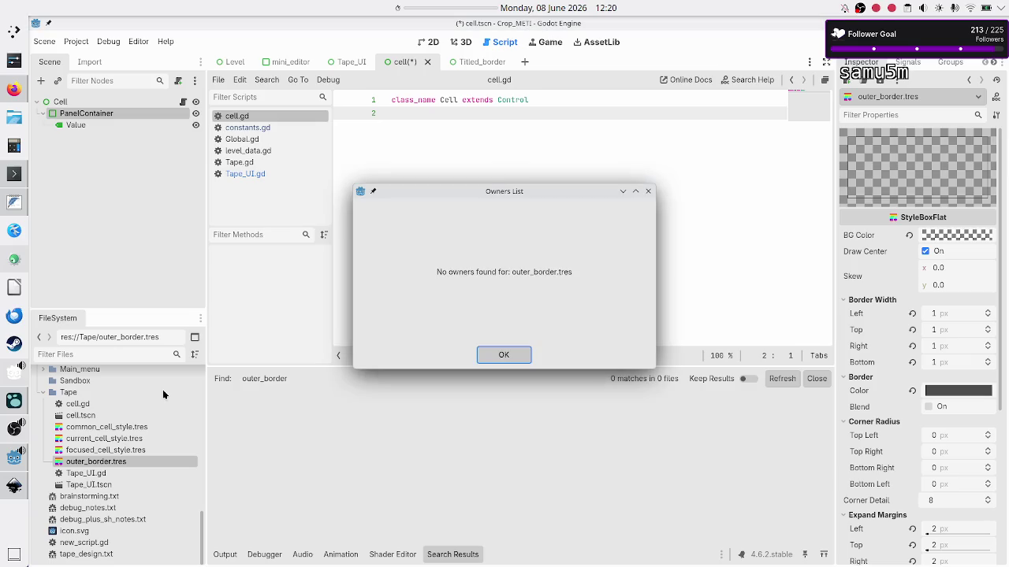
{"action": "left_click", "coordinate": [523, 357]}
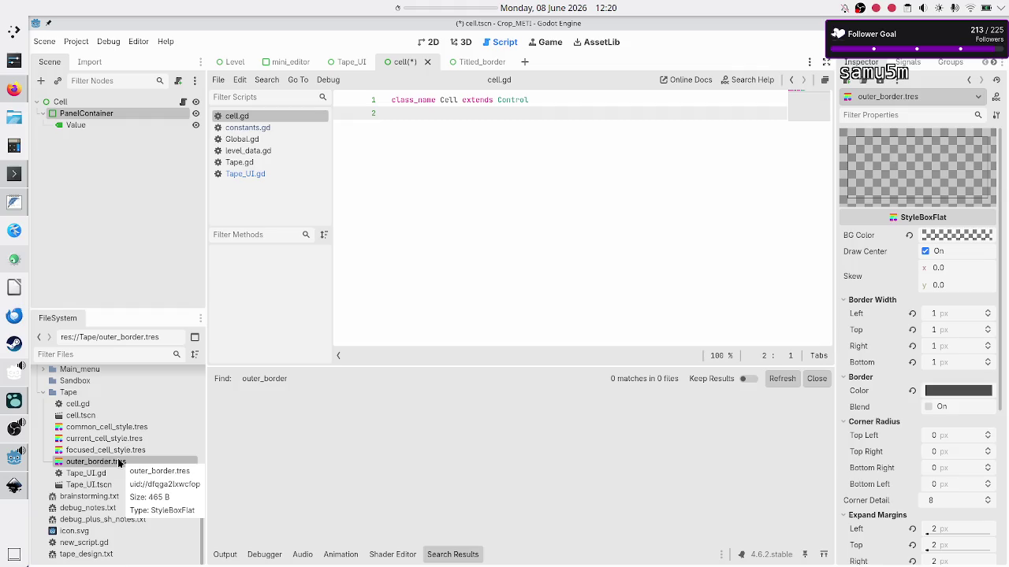
Delete outer_border.tres from the Tape folder, leaving the three cell style resources
{"action": "right_click", "coordinate": [118, 463]}
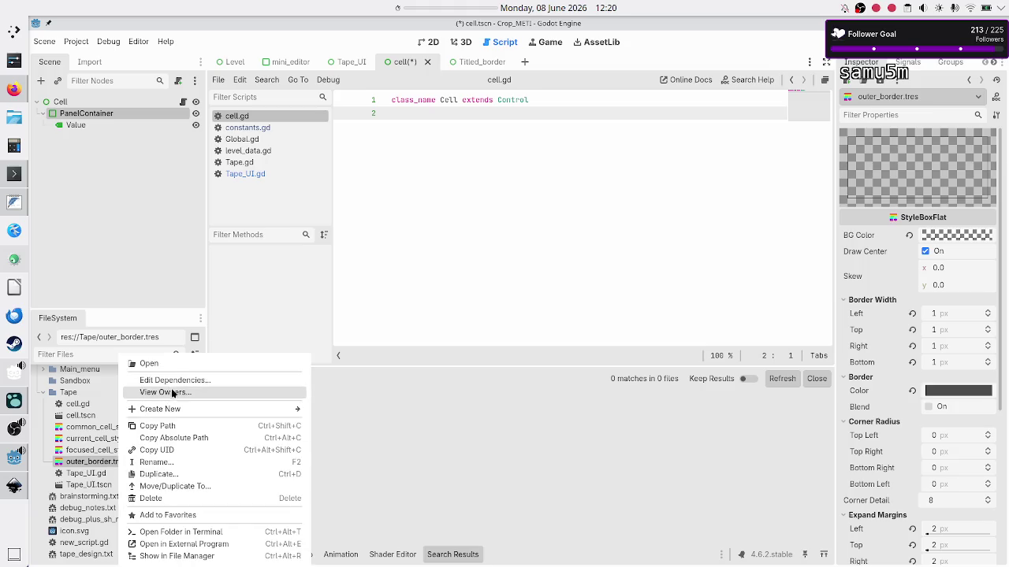
{"action": "left_click", "coordinate": [158, 498]}
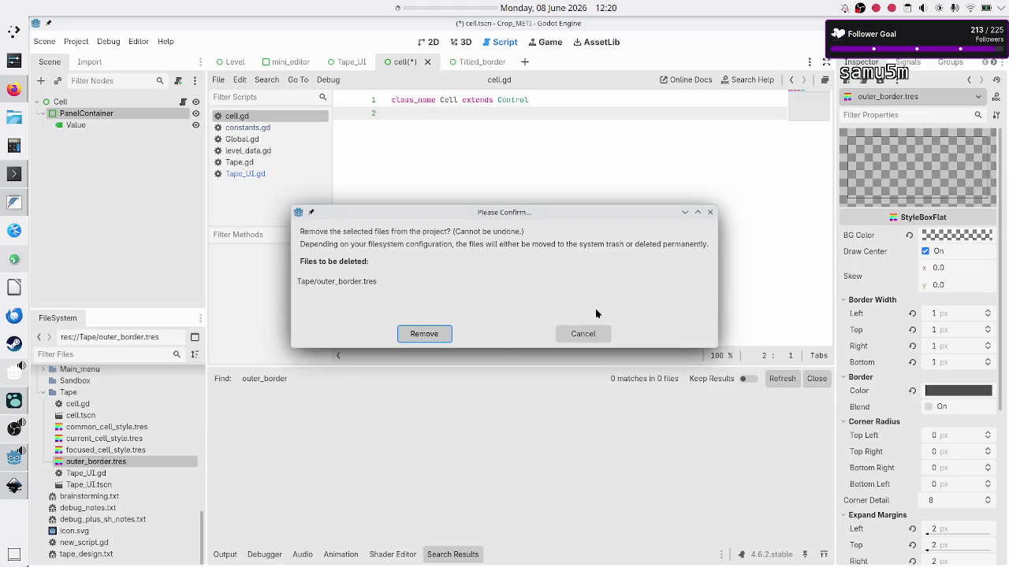
{"action": "left_click", "coordinate": [423, 334]}
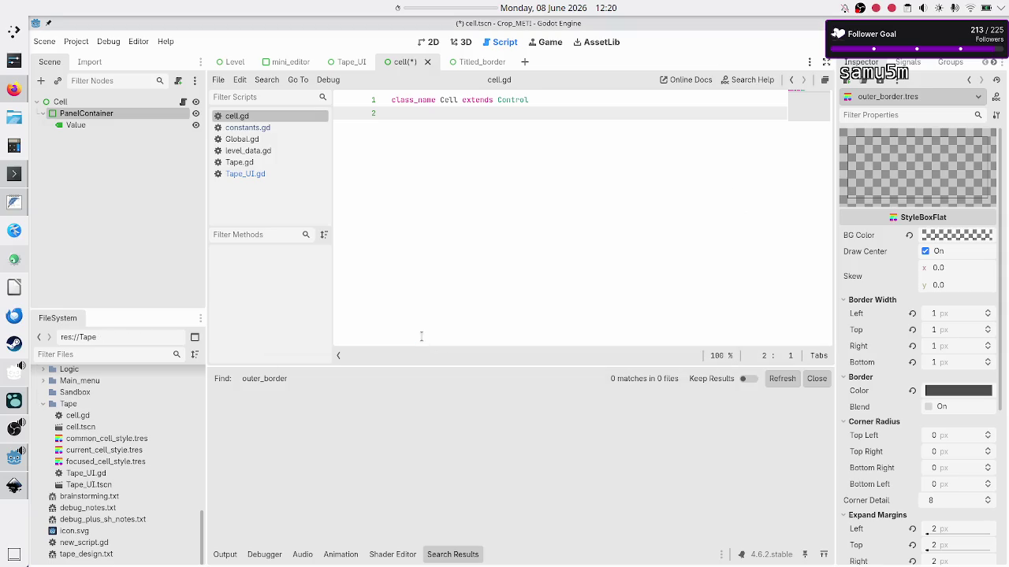
{"action": "left_click", "coordinate": [138, 461]}
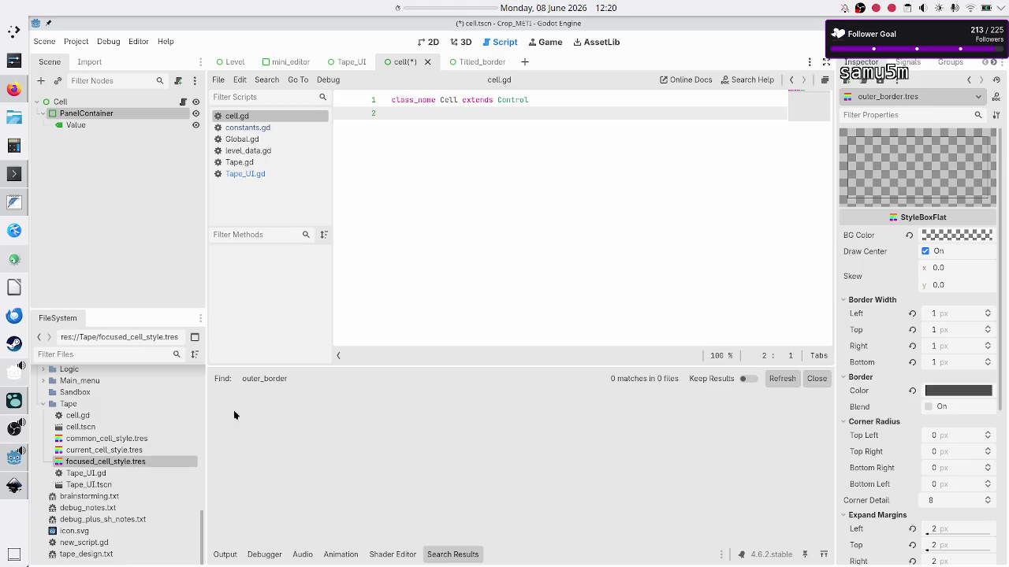
Delete focused_cell_style.tres from the Tape folder, keeping the common and current cell styles
{"action": "left_click", "coordinate": [113, 439]}
{"action": "left_click", "coordinate": [113, 462]}
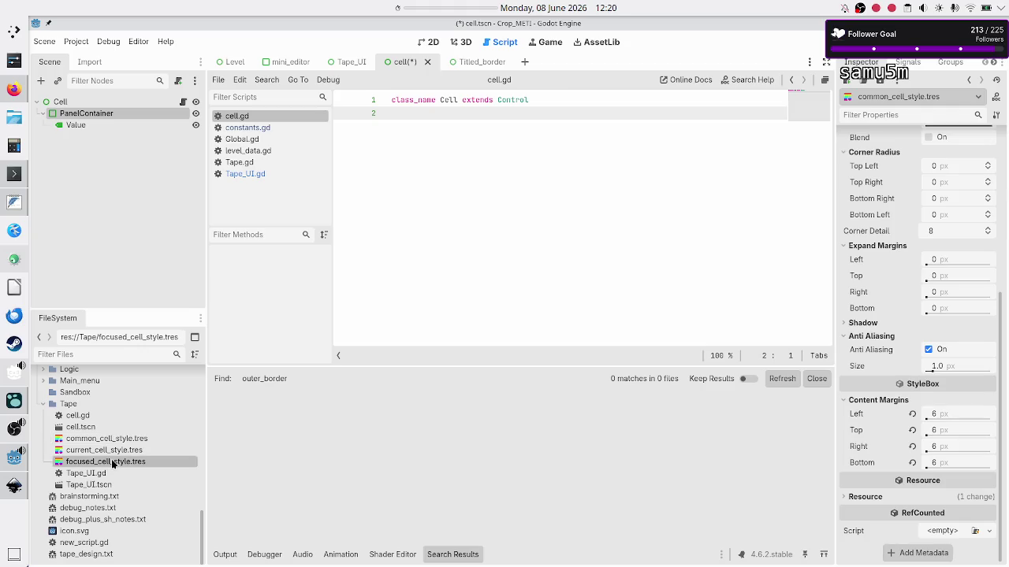
{"action": "right_click", "coordinate": [113, 463]}
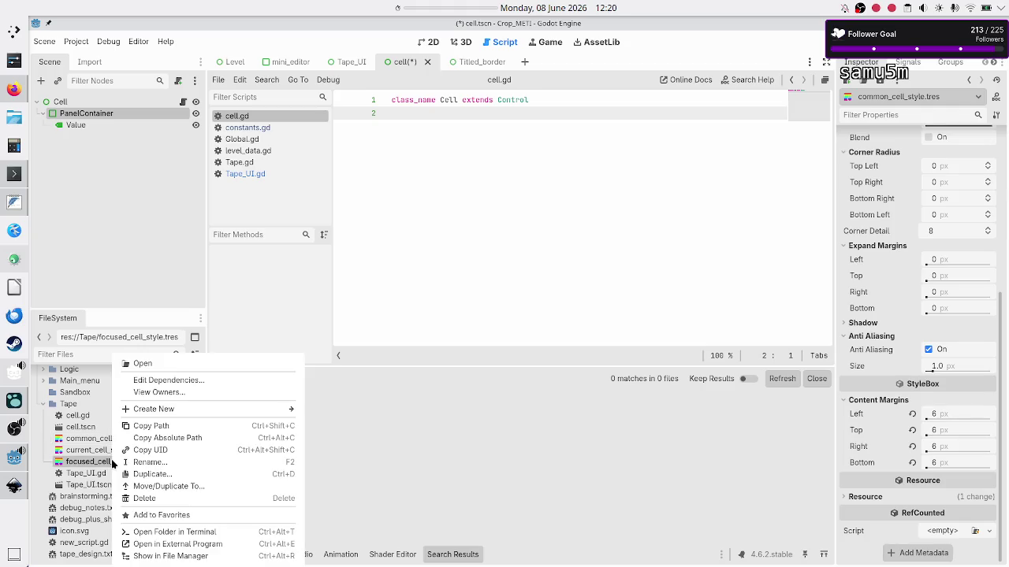
{"action": "left_click", "coordinate": [168, 499]}
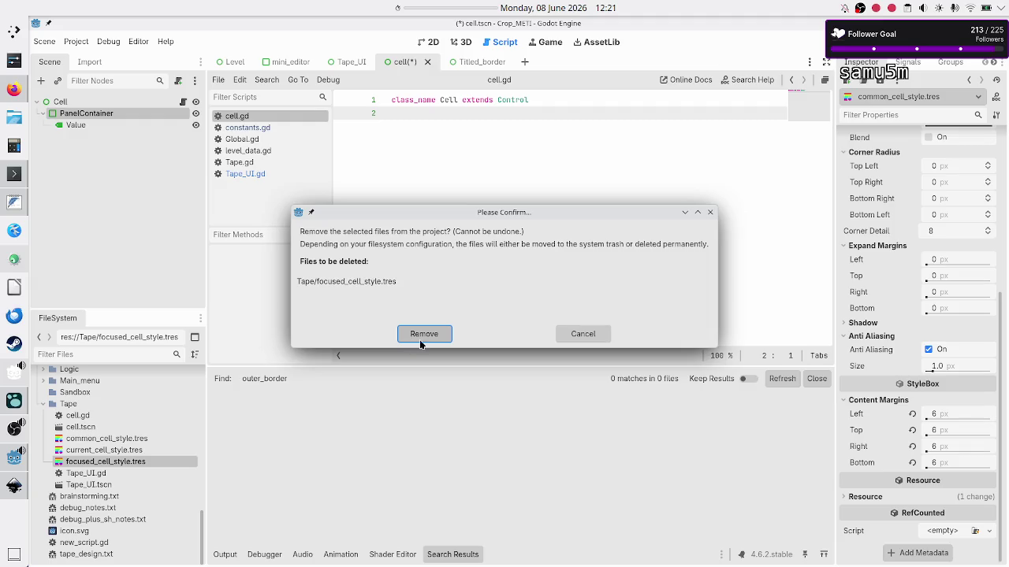
{"action": "left_click", "coordinate": [422, 337]}
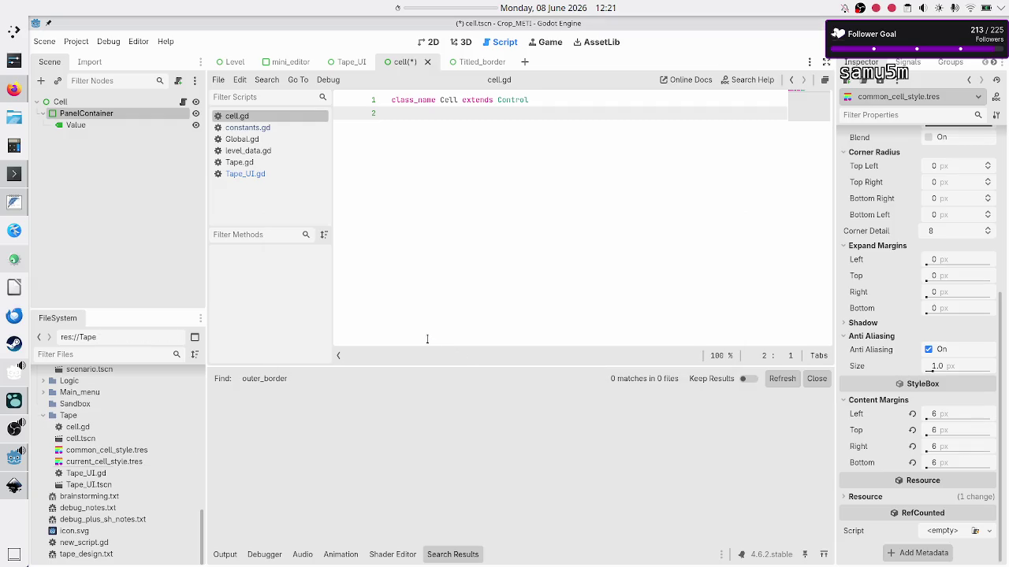
{"action": "left_click", "coordinate": [247, 128]}
Delete the FOCUSED_CELL_STYLE preload on line 36 of constants.gd
{"action": "scroll", "coordinate": [591, 189], "scroll_direction": "down", "scroll_amount": 5}
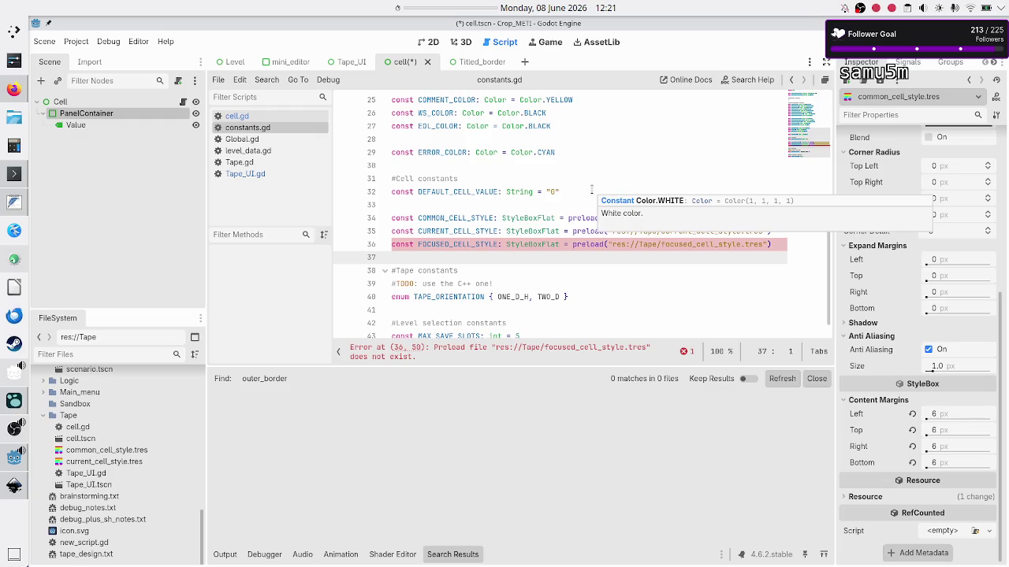
{"action": "left_click", "coordinate": [510, 200]}
{"action": "key", "text": "Down"}
{"action": "key", "text": "Down"}
{"action": "key", "text": "Down"}
{"action": "key", "text": "shift+End"}
{"action": "key", "text": "Delete"}
{"action": "key", "text": "Delete"}
{"action": "key", "text": "Up"}
{"action": "key", "text": "Up"}
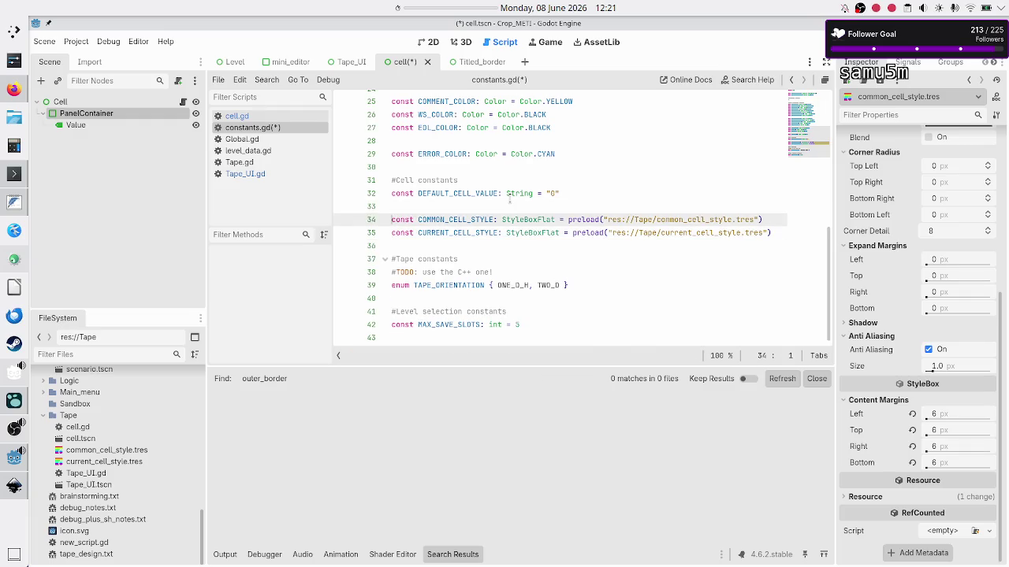
{"action": "key", "text": "Down"}
{"action": "key", "text": "Up"}
{"action": "key", "text": "Right"}
{"action": "key", "text": "Right"}
{"action": "key", "text": "Right"}
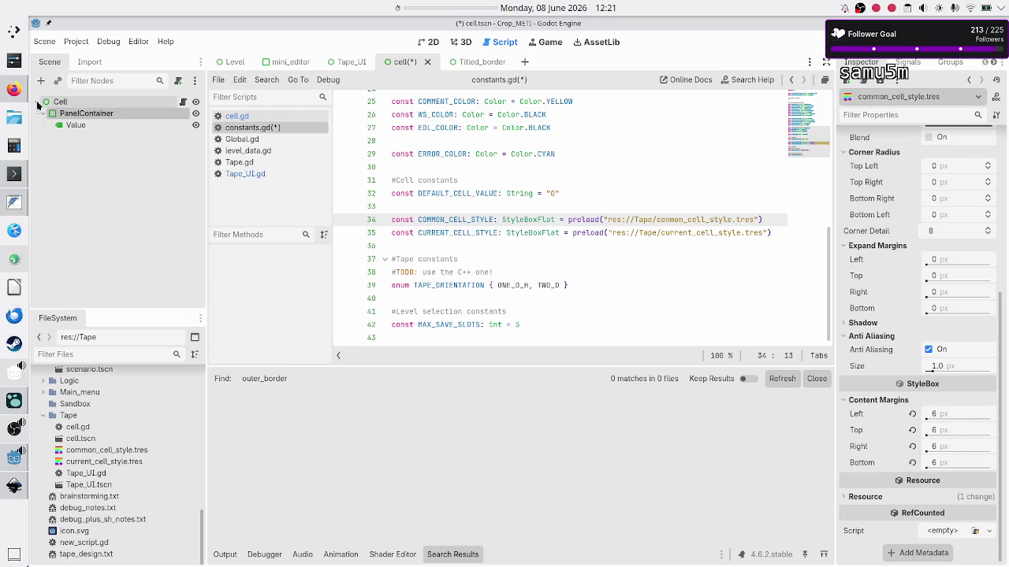
{"action": "left_click", "coordinate": [14, 89]}
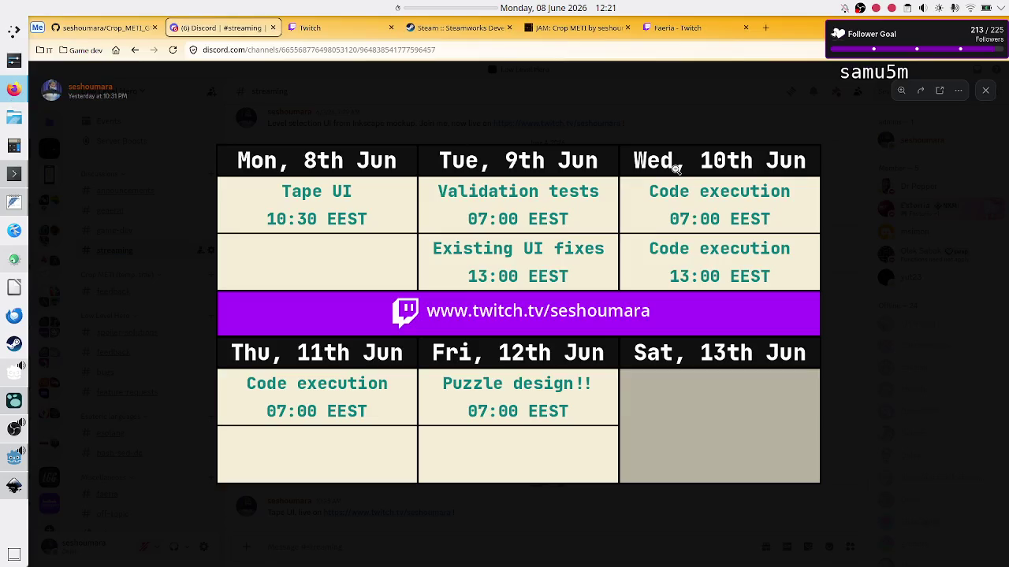
Search the web for 'current antonyms' in a new Firefox tab, then return to Godot
{"action": "left_click", "coordinate": [771, 28]}
{"action": "type", "text": "current ant"}
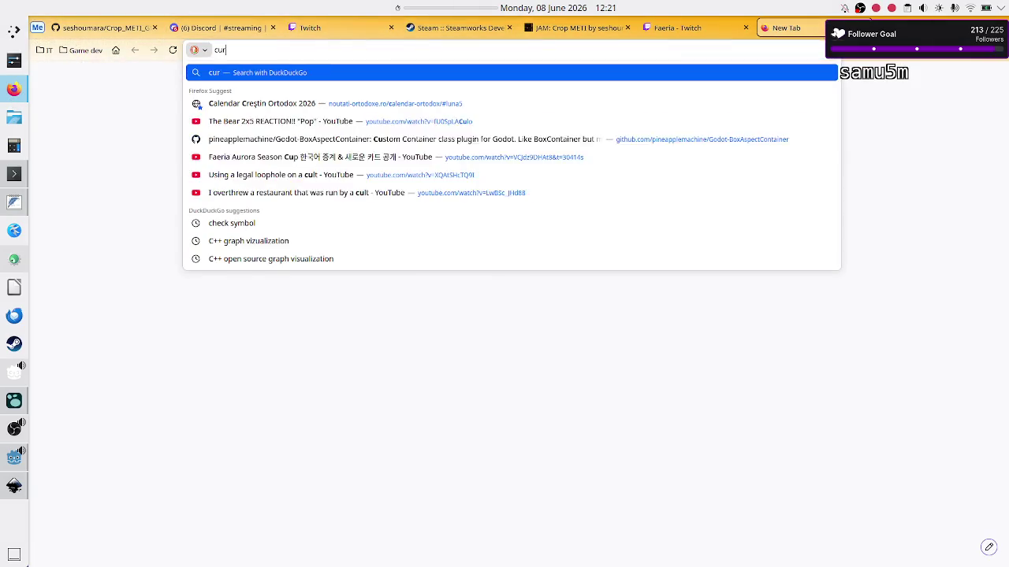
{"action": "type", "text": "on"}
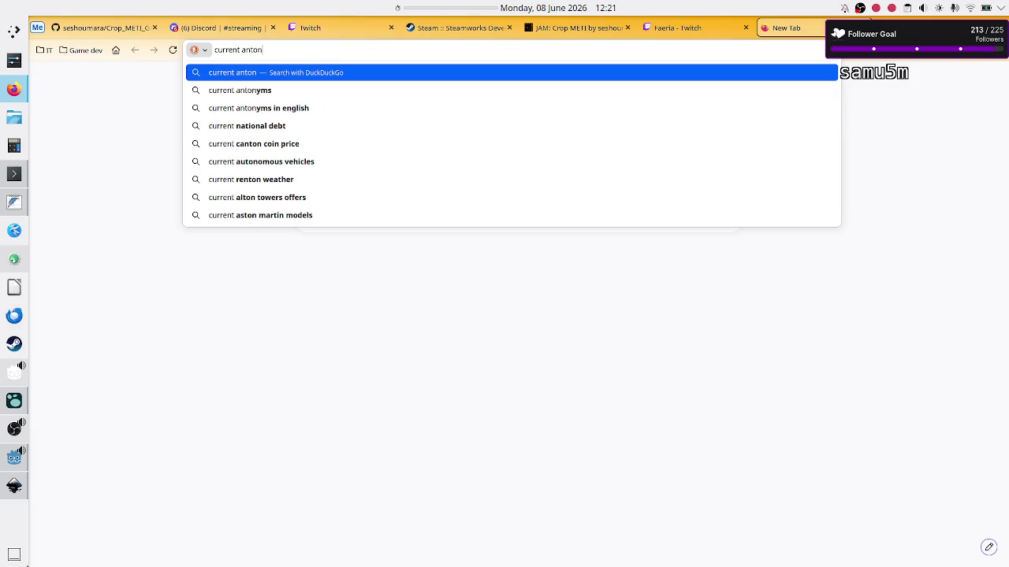
{"action": "key", "text": "Down"}
{"action": "key", "text": "Return"}
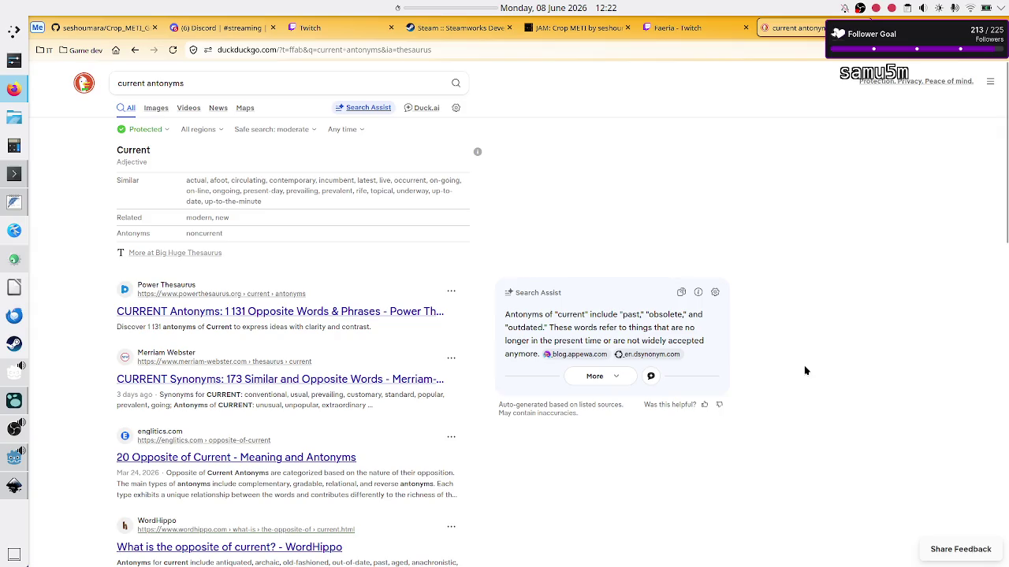
{"action": "key", "text": "alt+Tab"}
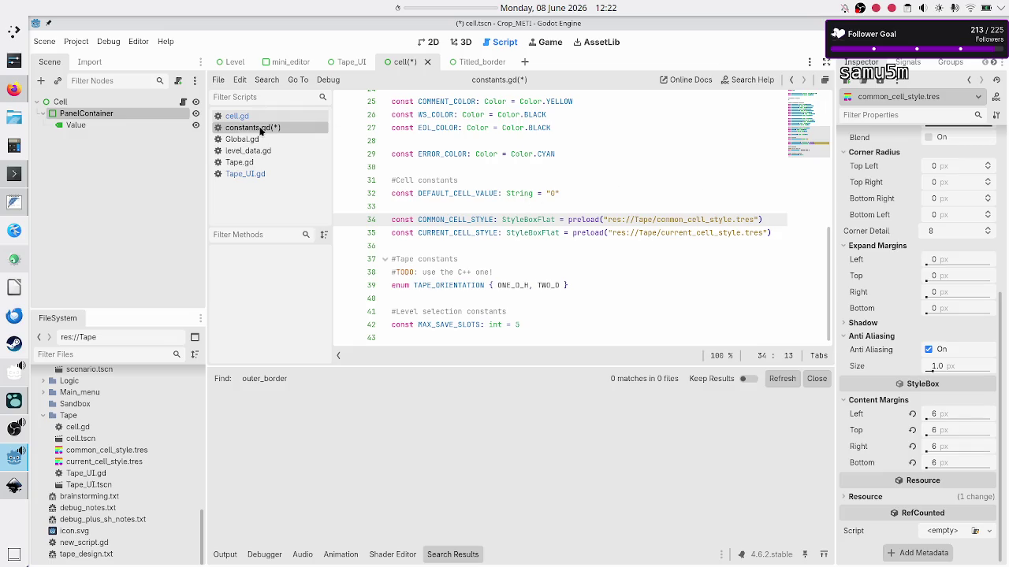
Save the edited constants.gd with Ctrl+S
{"action": "left_click", "coordinate": [448, 244]}
{"action": "key", "text": "ctrl+s"}
{"action": "left_click", "coordinate": [478, 220]}
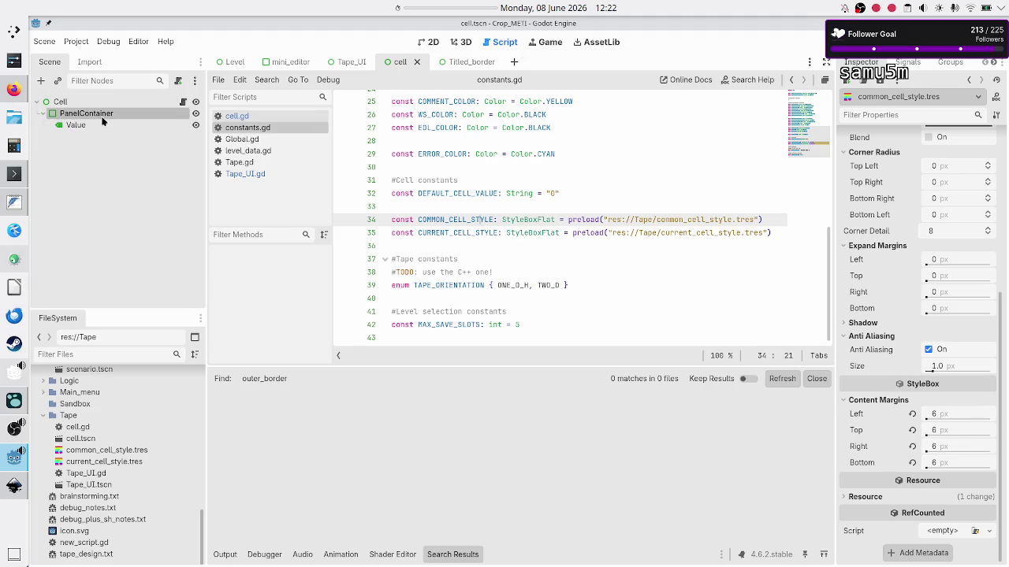
Assign a new plain StyleBoxFlat to the PanelContainer's Panel style override
{"action": "left_click", "coordinate": [151, 114]}
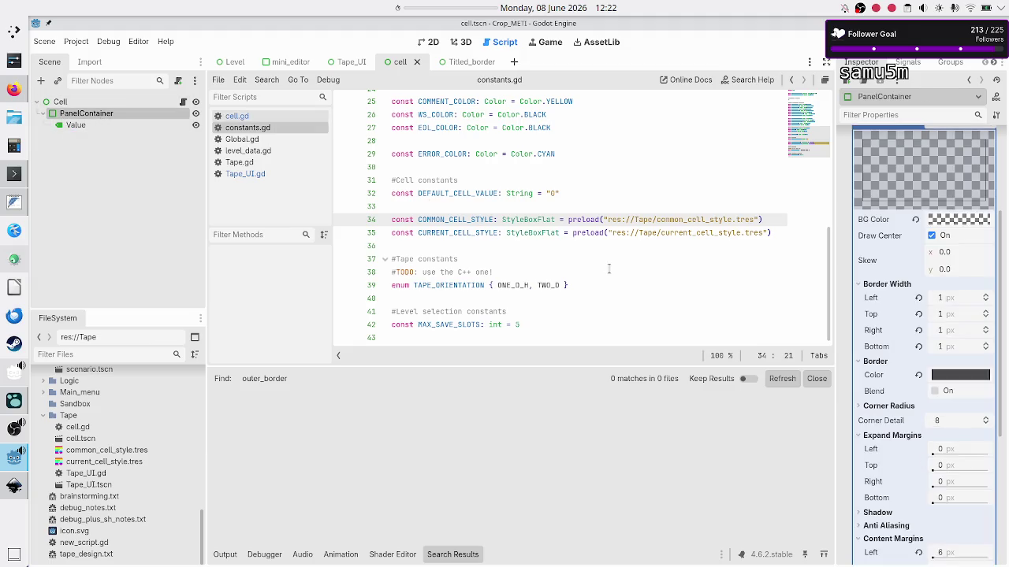
{"action": "scroll", "coordinate": [921, 282], "scroll_direction": "up", "scroll_amount": 4}
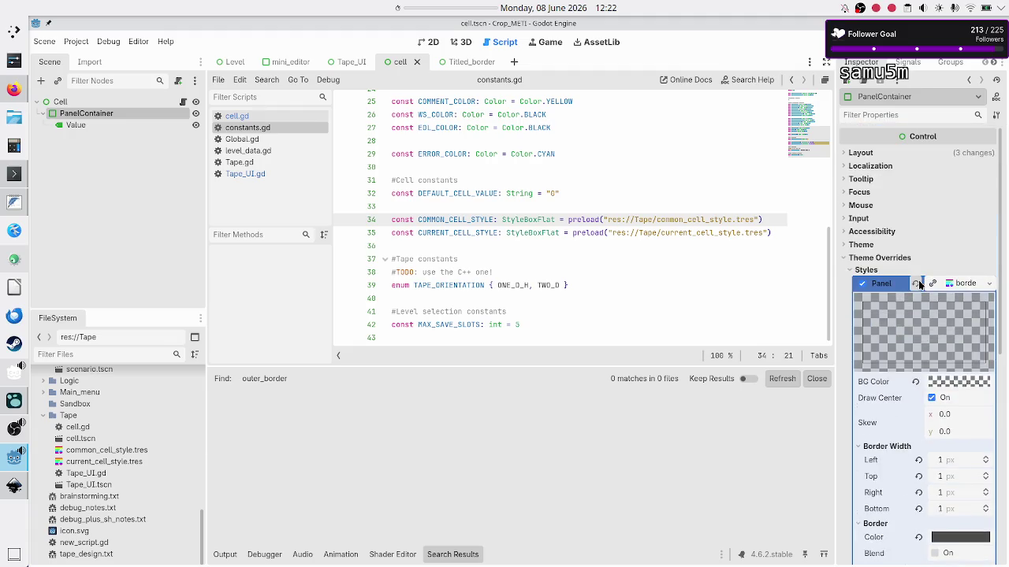
{"action": "left_click", "coordinate": [919, 282]}
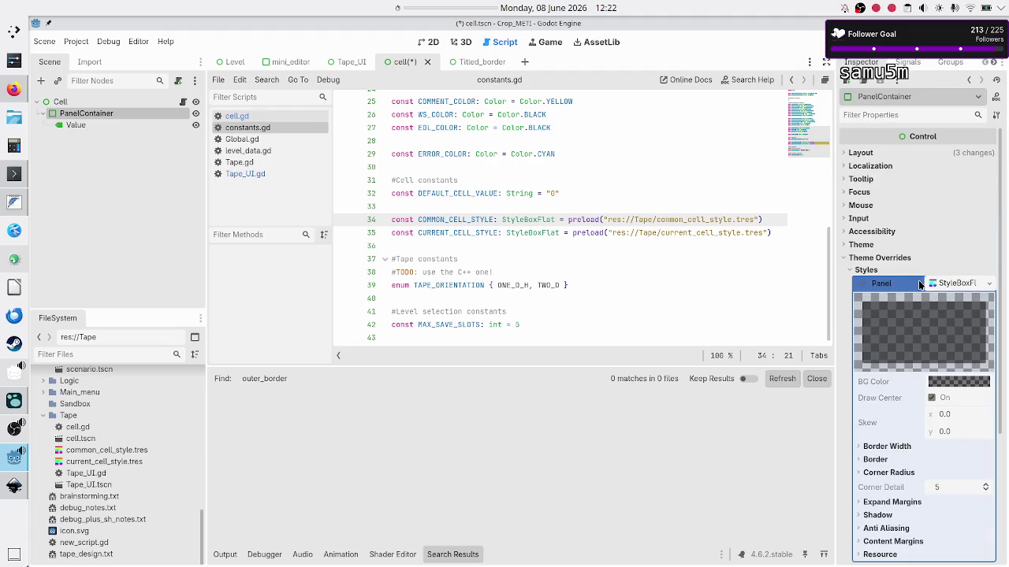
{"action": "left_click", "coordinate": [955, 284]}
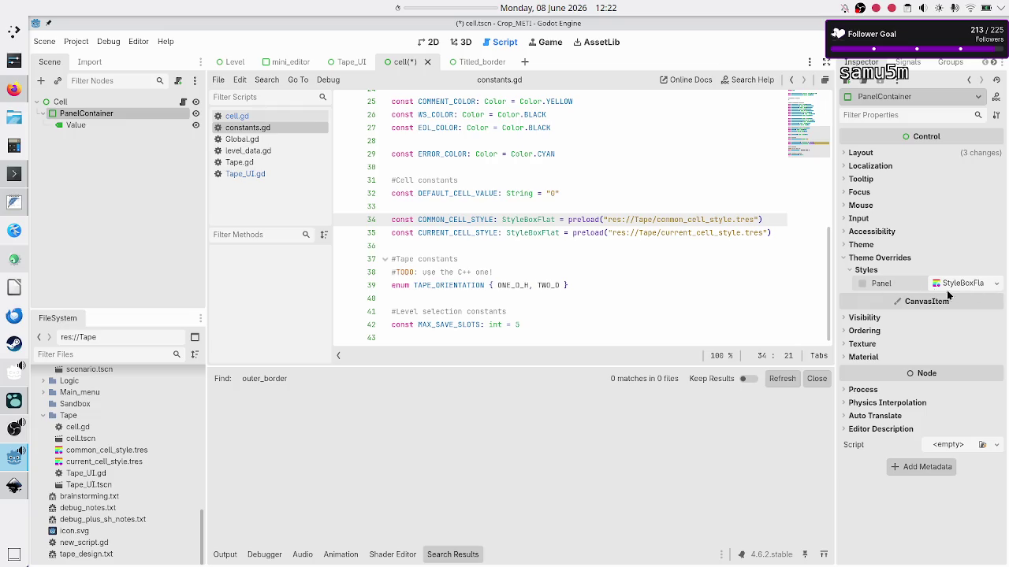
{"action": "left_click", "coordinate": [183, 102]}
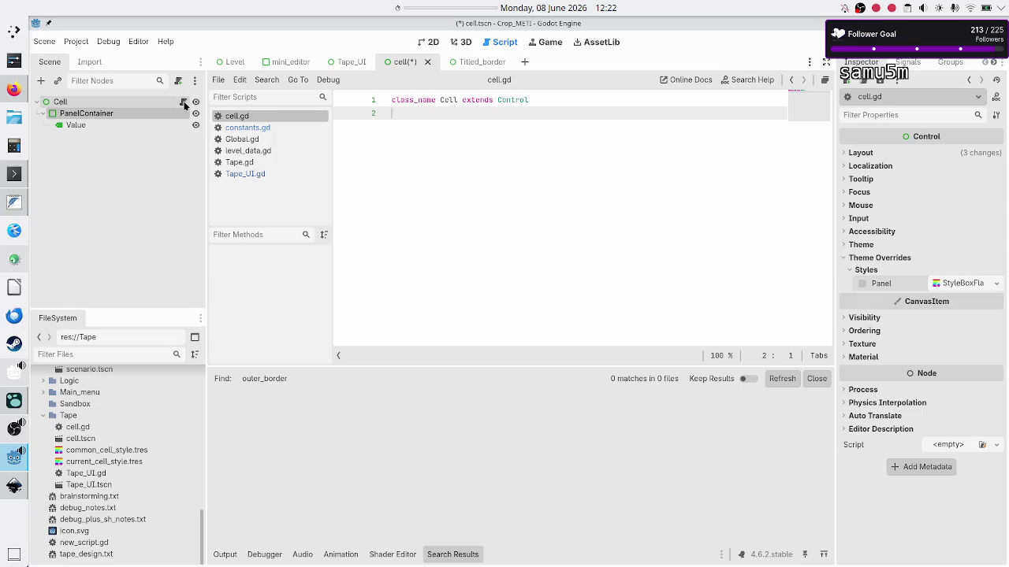
Add a func _ready() below the class declaration in cell.gd
{"action": "key", "text": "Return"}
{"action": "type", "text": "func rea"}
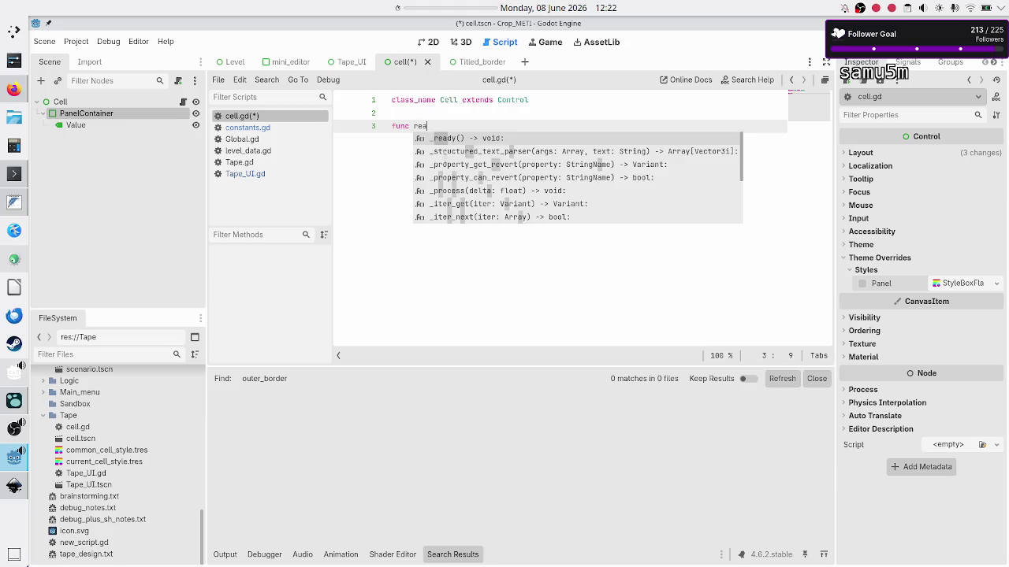
{"action": "key", "text": "Return"}
{"action": "key", "text": "Return"}
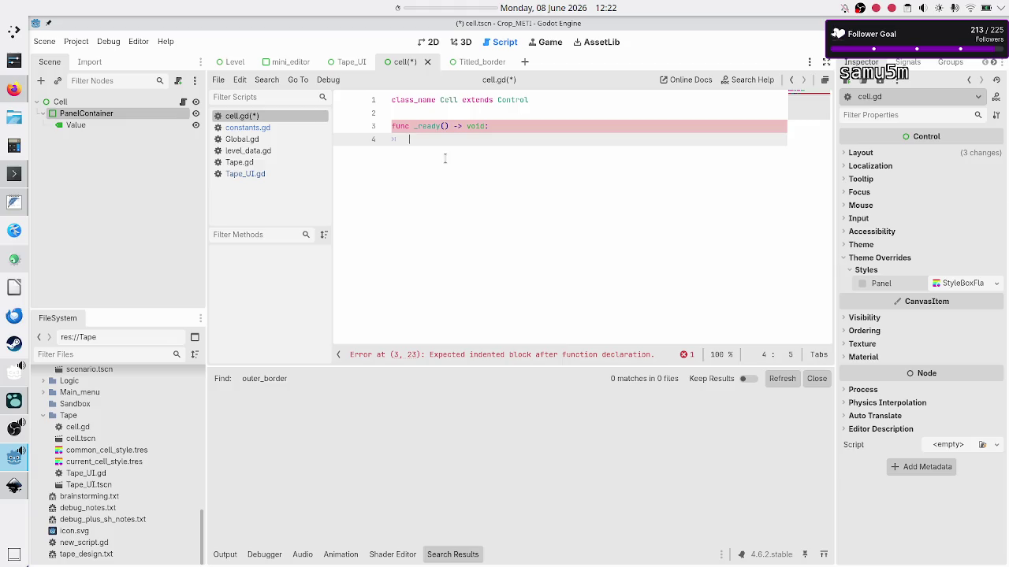
Rename PanelContainer to Border and make Border and Value accessible as unique names
{"action": "left_click", "coordinate": [111, 141]}
{"action": "left_click", "coordinate": [112, 113]}
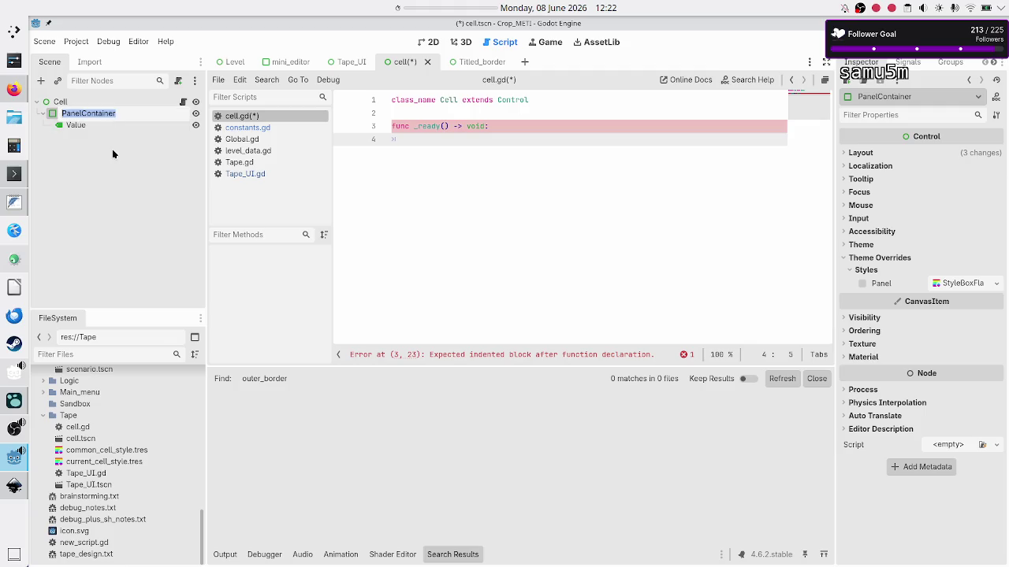
{"action": "key", "text": "F2"}
{"action": "type", "text": "Border"}
{"action": "key", "text": "Return"}
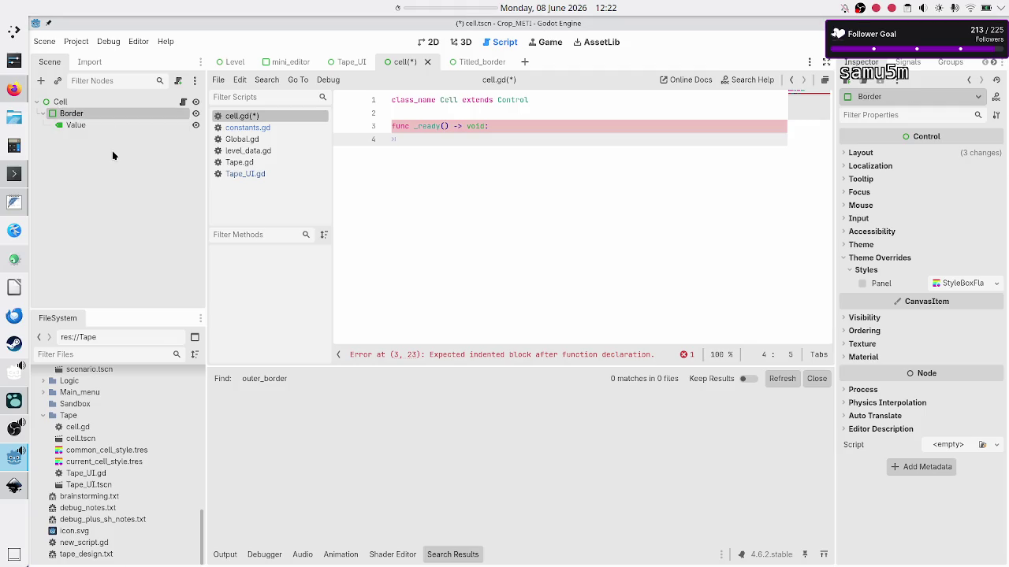
{"action": "left_click", "coordinate": [98, 128], "text": "ctrl"}
{"action": "right_click", "coordinate": [98, 127]}
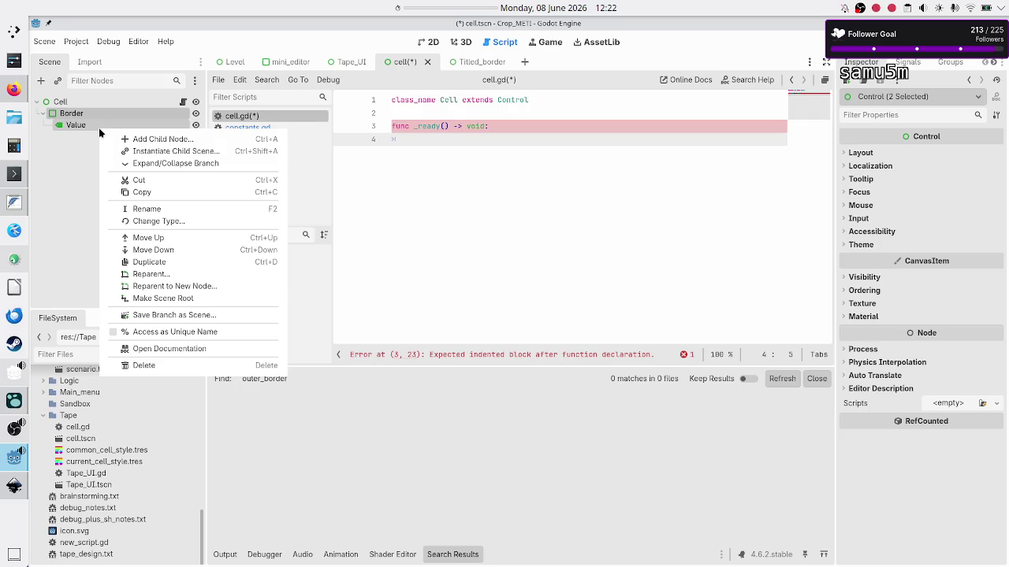
{"action": "left_click", "coordinate": [168, 333]}
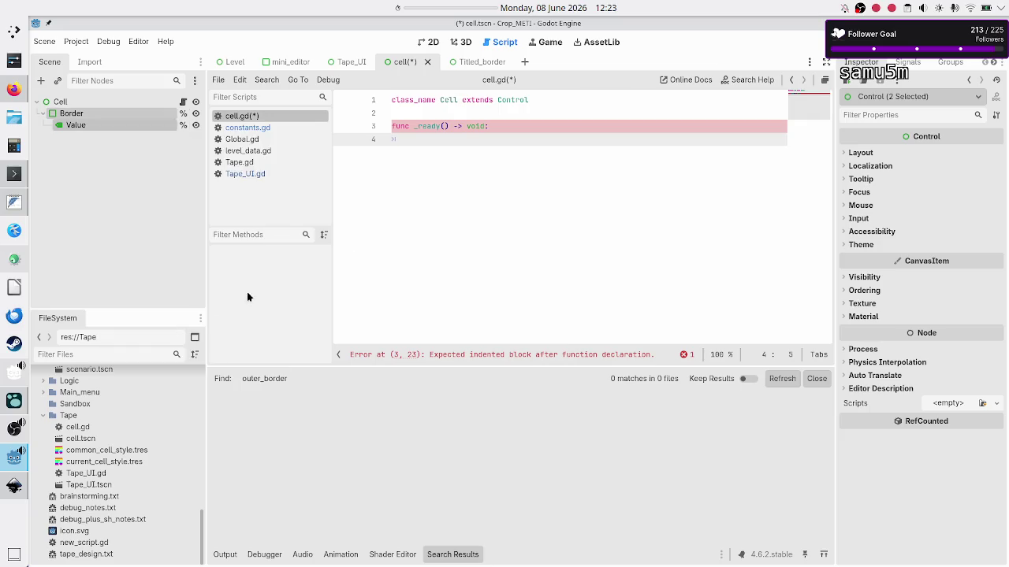
{"action": "key", "text": "Up"}
{"action": "key", "text": "Up"}
{"action": "key", "text": "Return"}
{"action": "key", "text": "Return"}
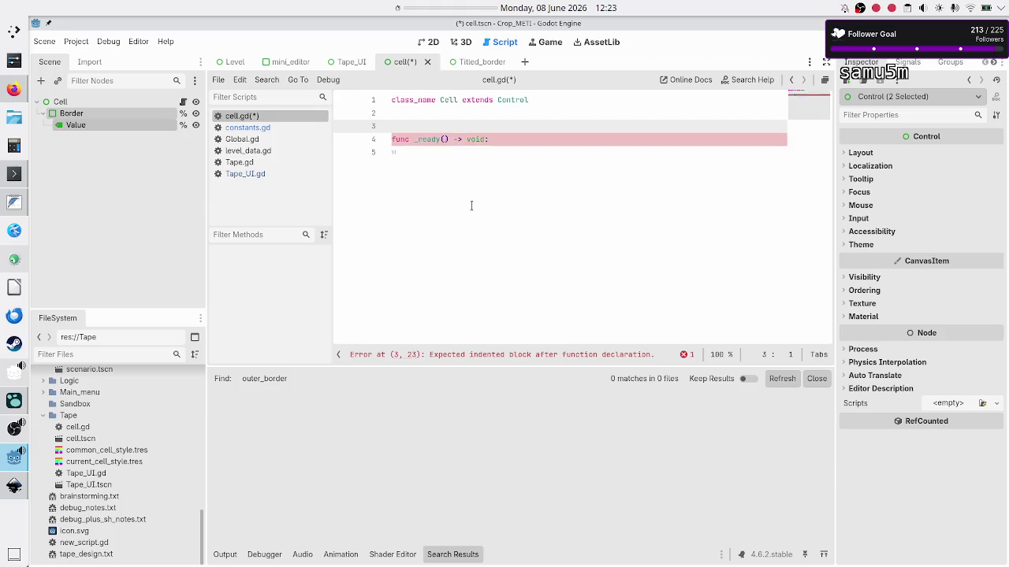
{"action": "key", "text": "Up"}
{"action": "type", "text": "@onrea"}
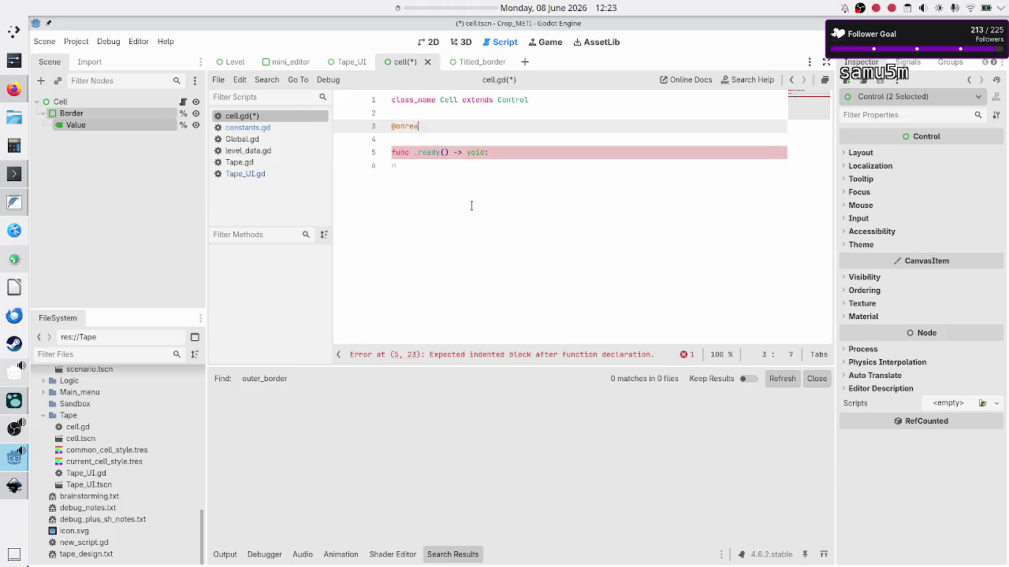
{"action": "type", "text": "dy var "}
{"action": "type", "text": "border_"}
{"action": "left_click", "coordinate": [126, 144]}
{"action": "left_click", "coordinate": [92, 114]}
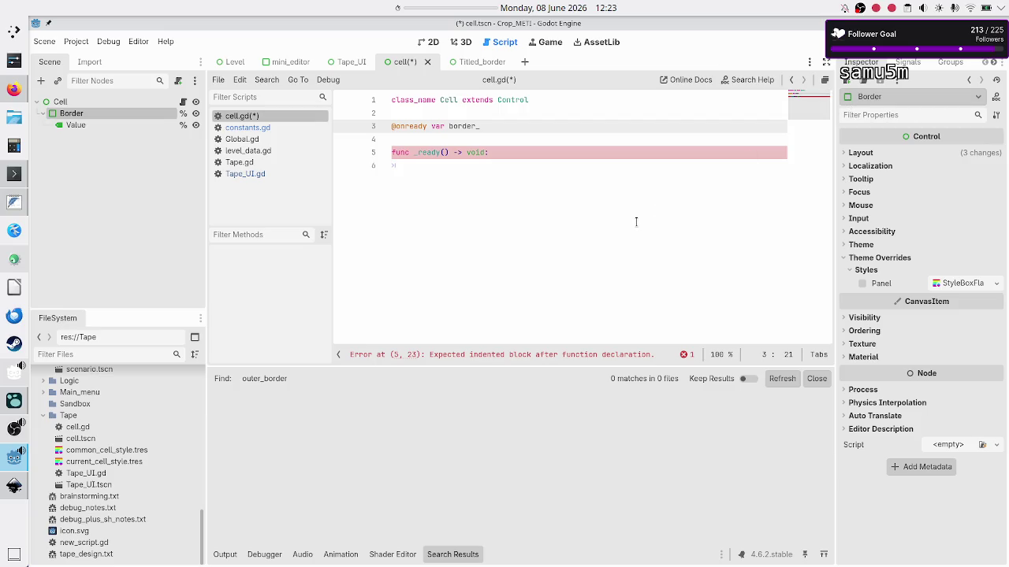
{"action": "type", "text": "pc: Panelc"}
{"action": "key", "text": "Down"}
{"action": "key", "text": "Return"}
{"action": "type", "text": "= %Bo"}
{"action": "key", "text": "Return"}
{"action": "key", "text": "Return"}
{"action": "type", "text": "@onready var b"}
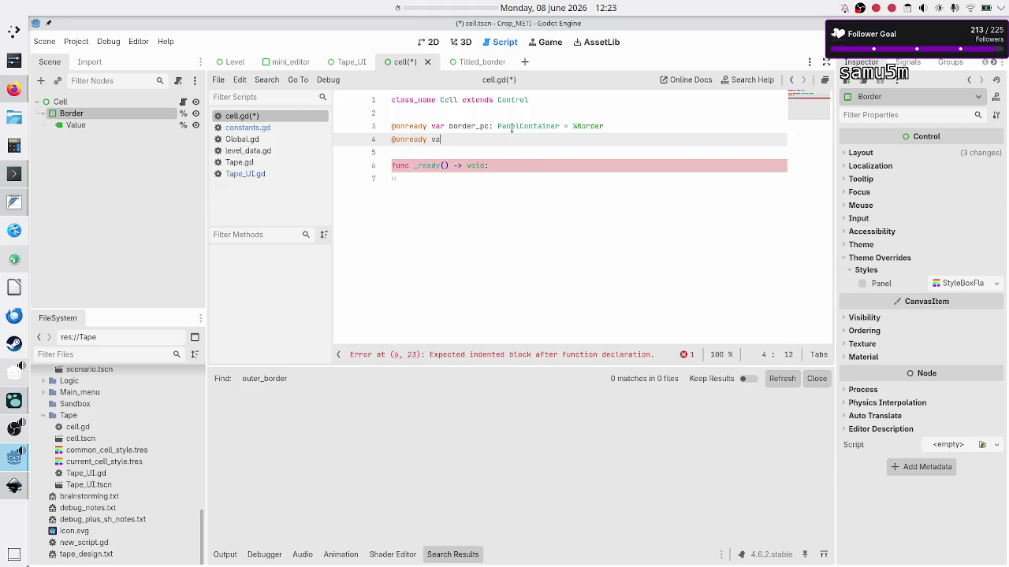
{"action": "key", "text": "BackSpace"}
{"action": "type", "text": "value_lbl: "}
{"action": "type", "text": "Lab"}
{"action": "key", "text": "Return"}
{"action": "type", "text": "%"}
{"action": "key", "text": "Return"}
{"action": "key", "text": "Down"}
{"action": "key", "text": "Down"}
{"action": "key", "text": "Down"}
{"action": "key", "text": "End"}
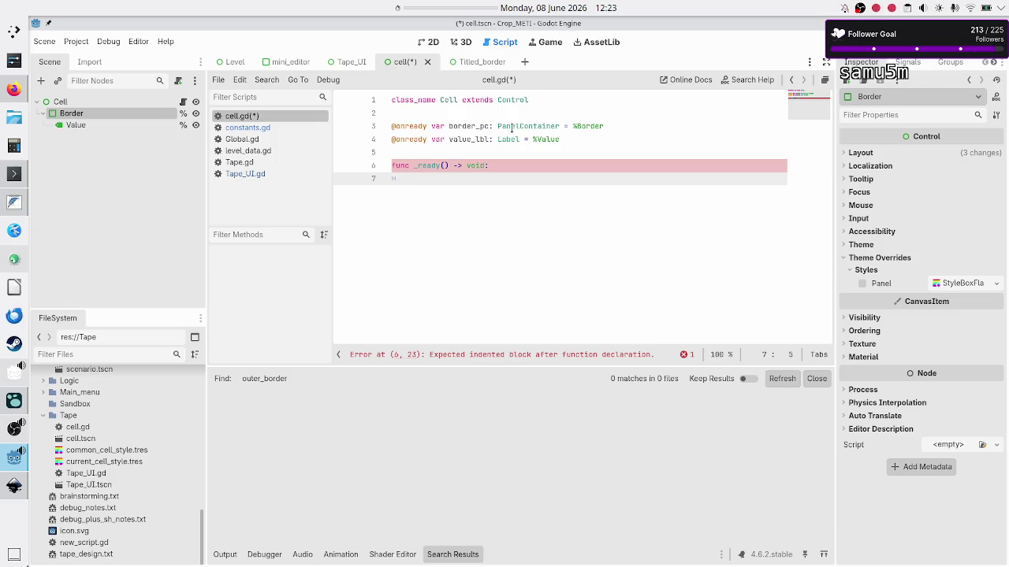
{"action": "type", "text": "border_pc"}
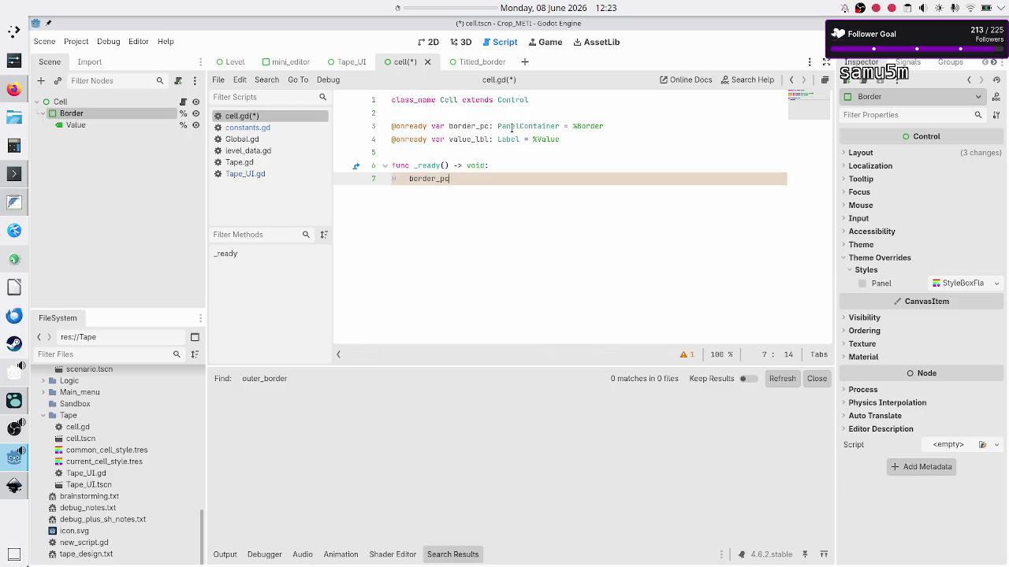
{"action": "type", "text": ".add_theme"}
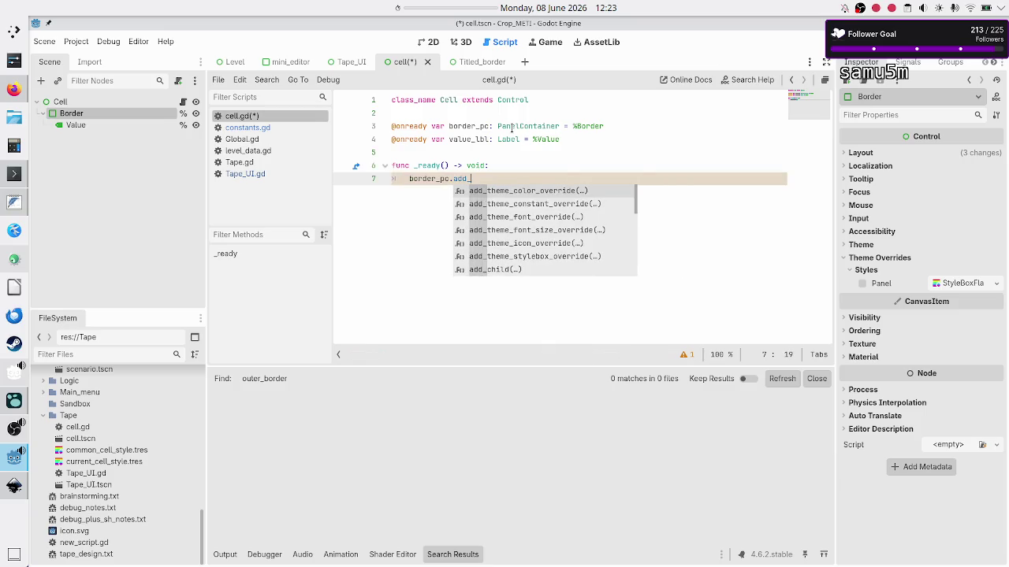
Complete border_pc.add_theme_stylebox_override("panel", C.COMMON_CELL_STYLE) in _ready
{"action": "key", "text": "Down"}
{"action": "key", "text": "Down"}
{"action": "key", "text": "Down"}
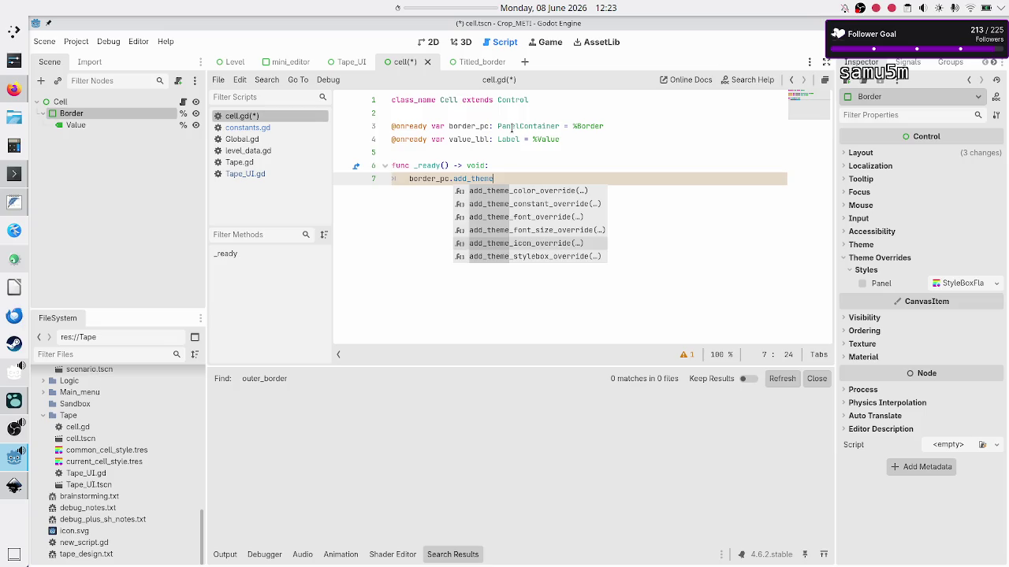
{"action": "key", "text": "Return"}
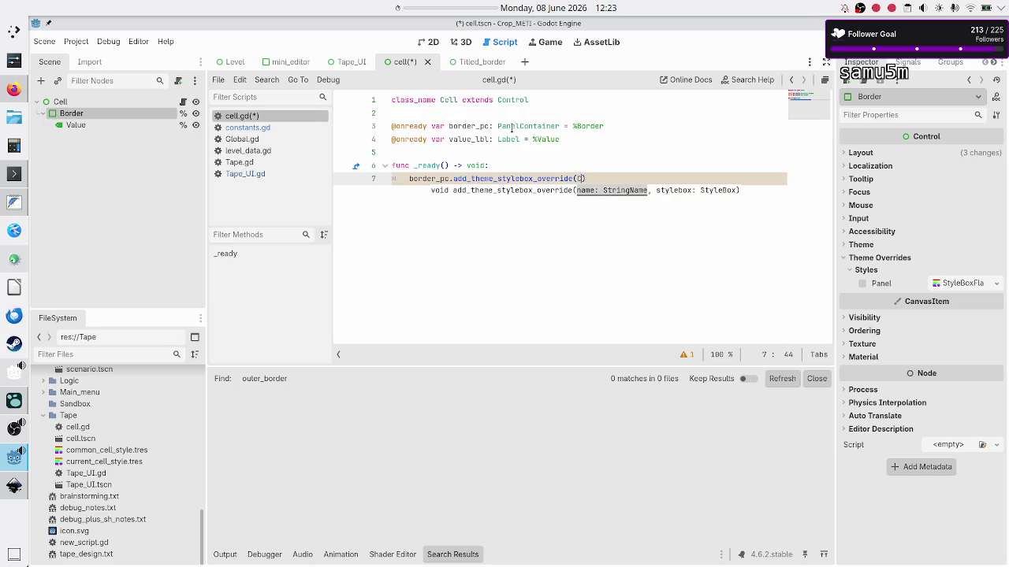
{"action": "type", "text": "\""}
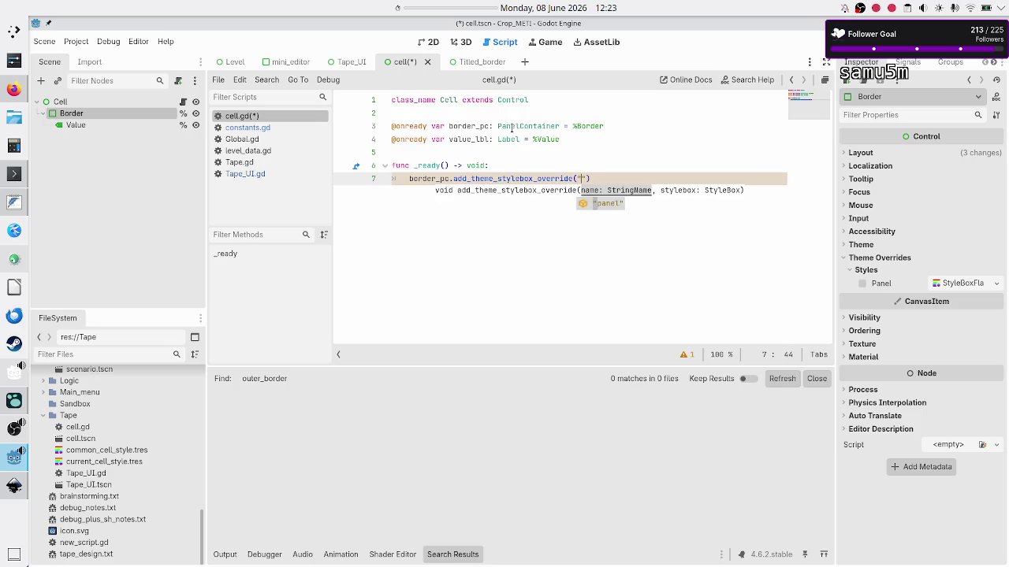
{"action": "key", "text": "Return"}
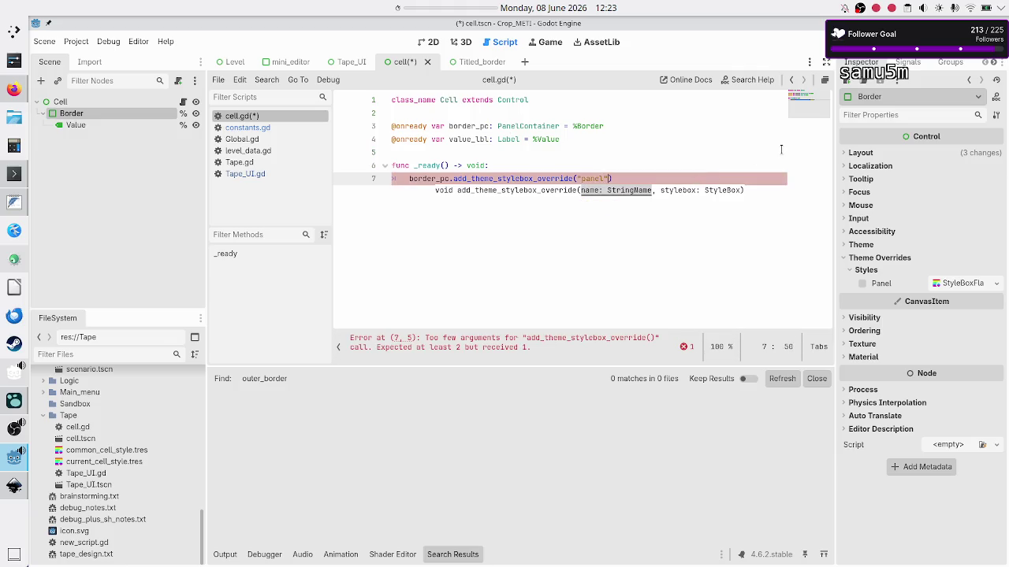
{"action": "type", "text": ", S"}
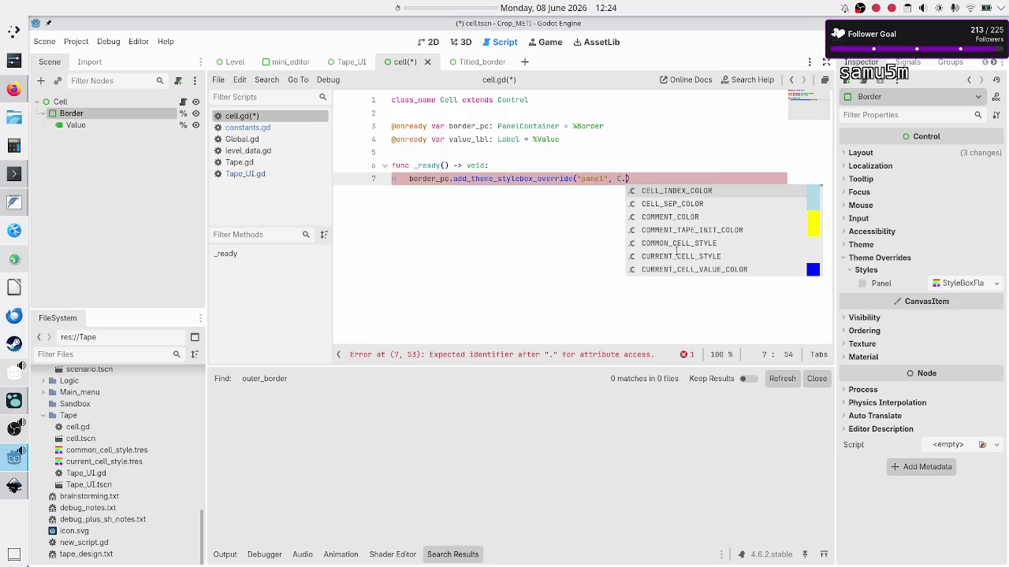
{"action": "type", "text": "comm"}
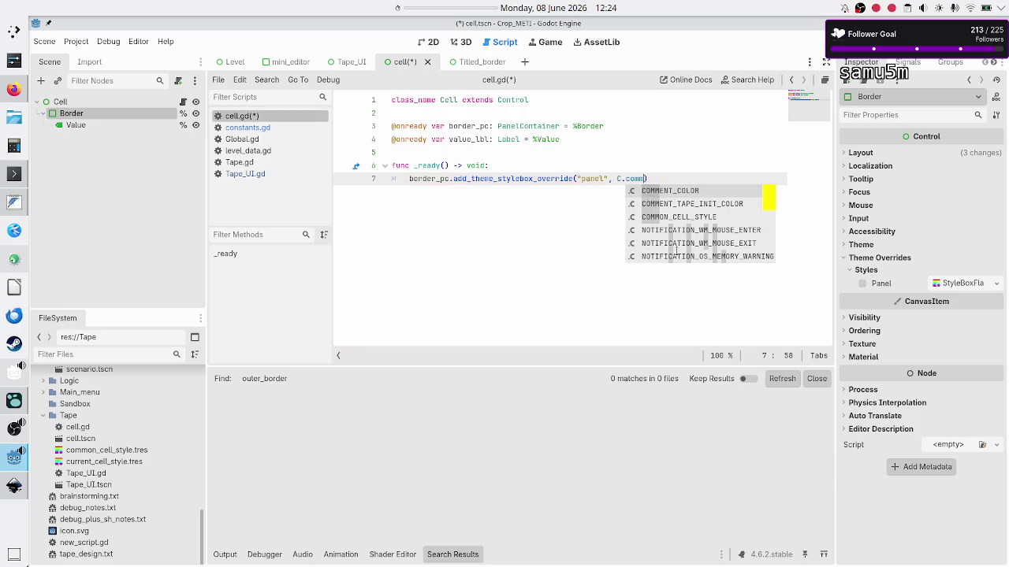
{"action": "key", "text": "Down"}
{"action": "key", "text": "Down"}
{"action": "key", "text": "Return"}
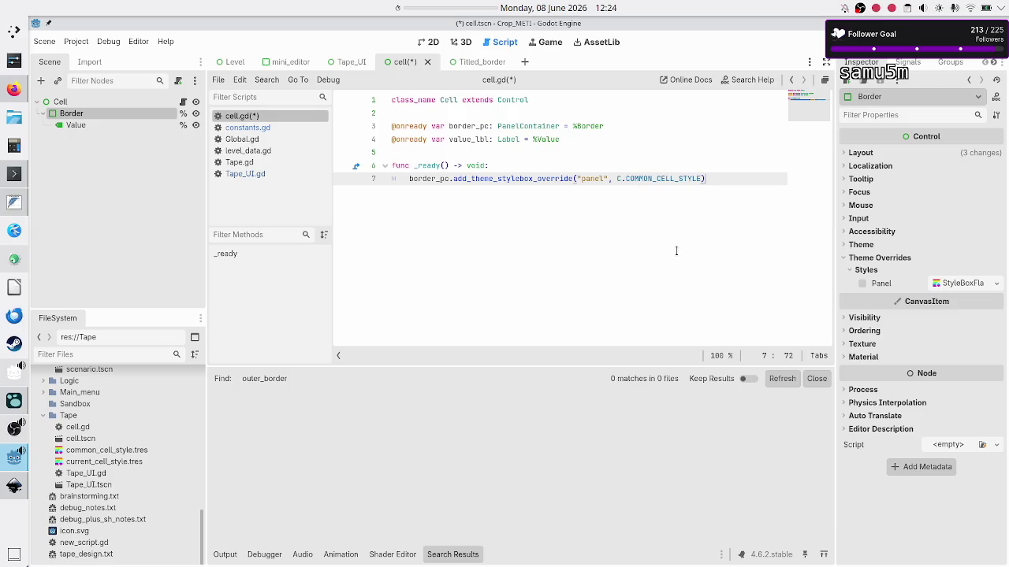
Start a new function below _ready, typing func set_cu
{"action": "key", "text": "Return"}
{"action": "key", "text": "BackSpace"}
{"action": "key", "text": "Return"}
{"action": "type", "text": "func set_cu"}
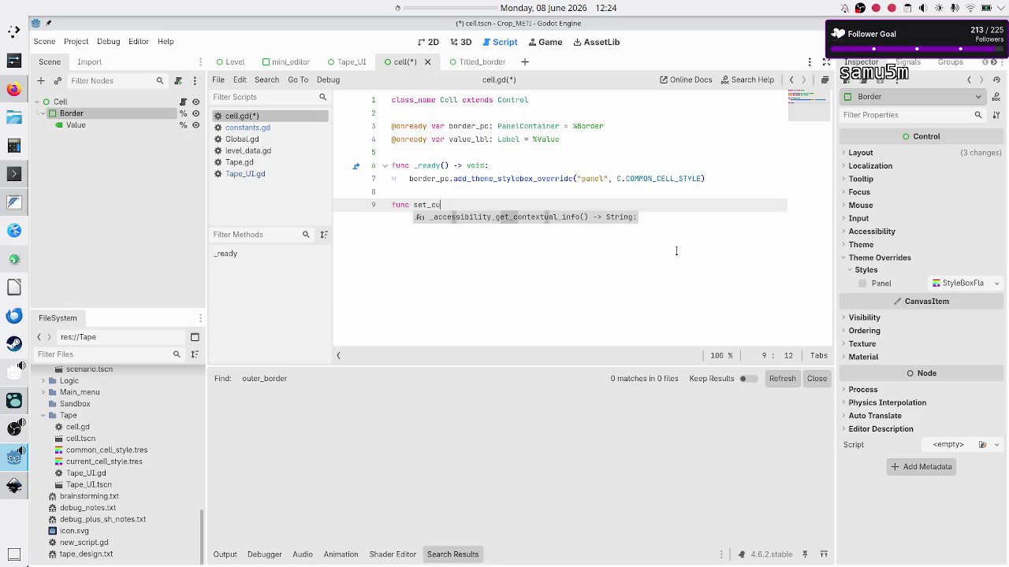
Write mark_as_current() -> void: containing a copy of the common style override statement
{"action": "key", "text": "BackSpace"}
{"action": "key", "text": "BackSpace"}
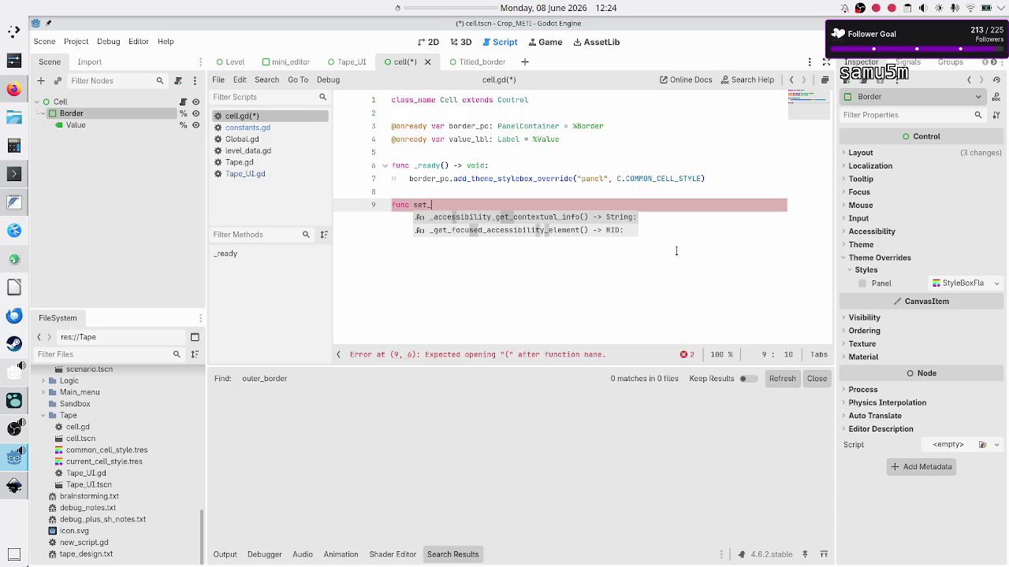
{"action": "key", "text": "BackSpace"}
{"action": "key", "text": "BackSpace"}
{"action": "key", "text": "BackSpace"}
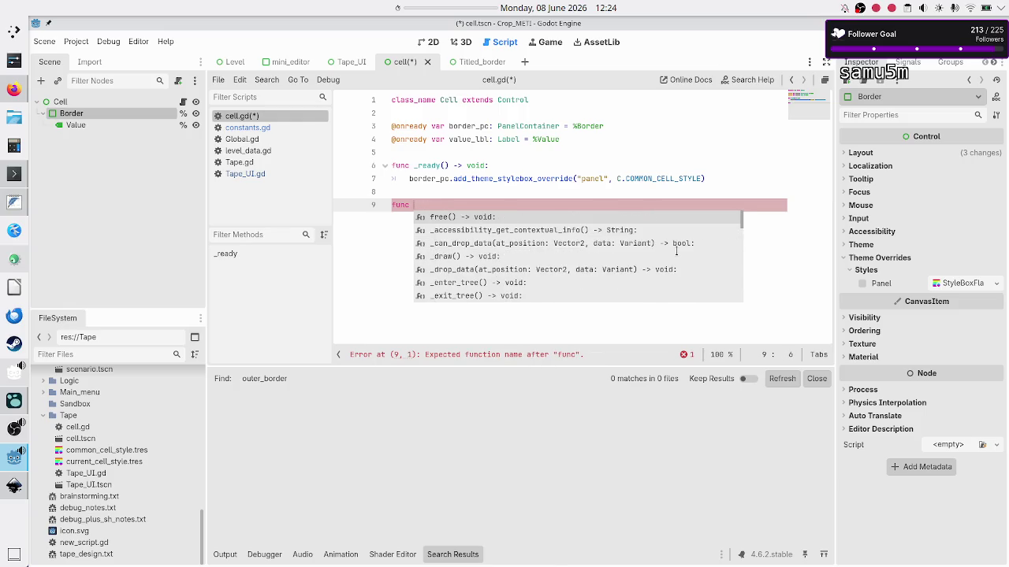
{"action": "type", "text": "mark"}
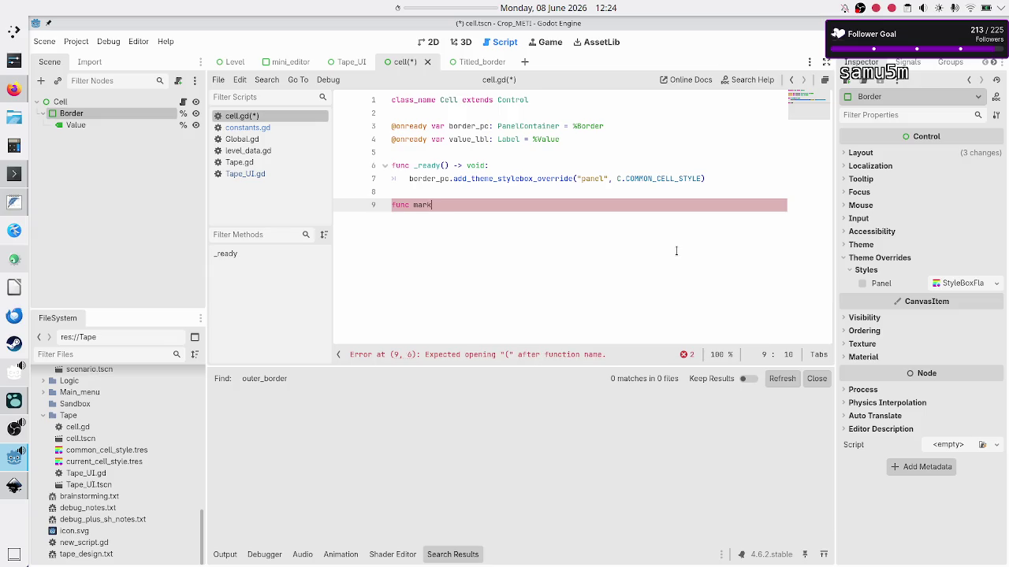
{"action": "type", "text": "_as_current() ->"}
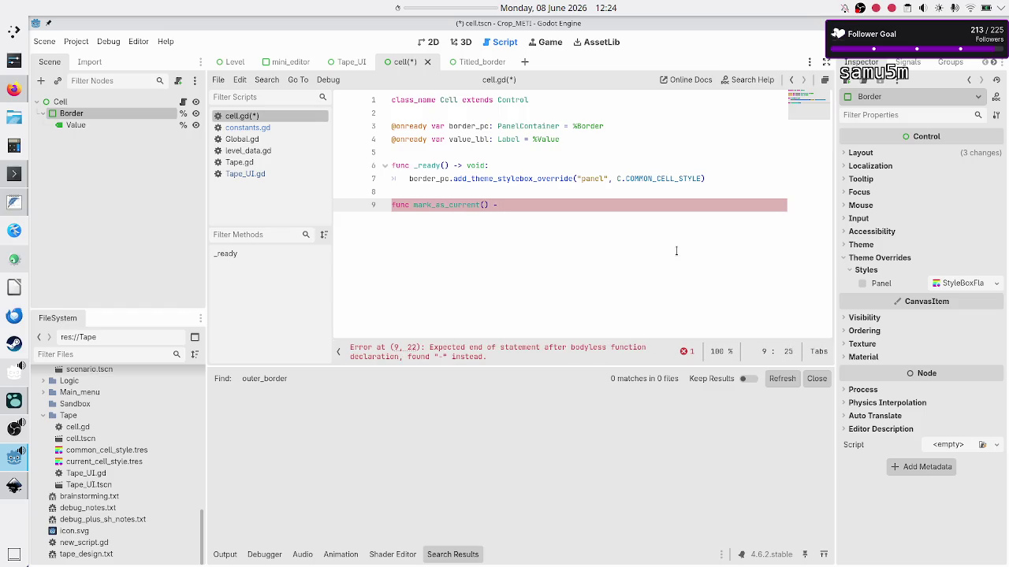
{"action": "type", "text": " void:"}
{"action": "key", "text": "Return"}
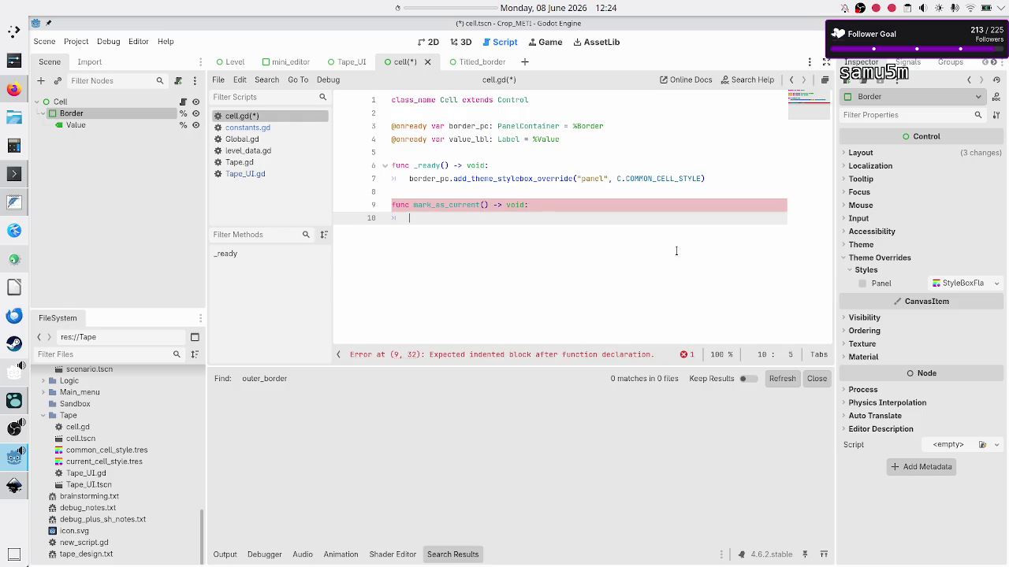
{"action": "key", "text": "Up"}
{"action": "key", "text": "Up"}
{"action": "key", "text": "Up"}
{"action": "key", "text": "shift+End"}
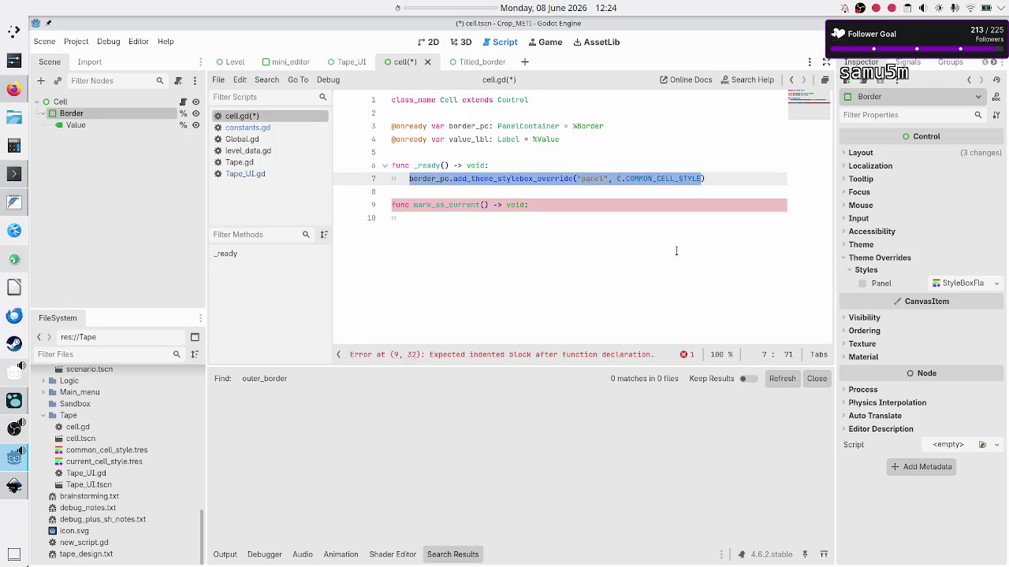
{"action": "key", "text": "ctrl+c"}
{"action": "key", "text": "Down"}
{"action": "key", "text": "Down"}
{"action": "key", "text": "Down"}
{"action": "key", "text": "ctrl+v"}
{"action": "key", "text": "BackSpace"}
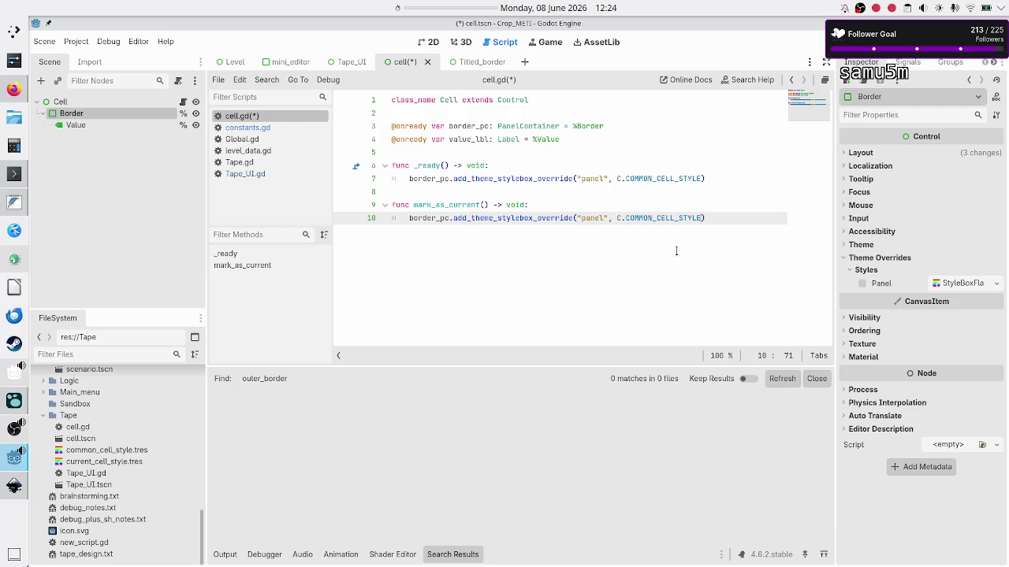
Rename the function to set_style(is_current: bool) and add an if is_current: condition
{"action": "key", "text": "Up"}
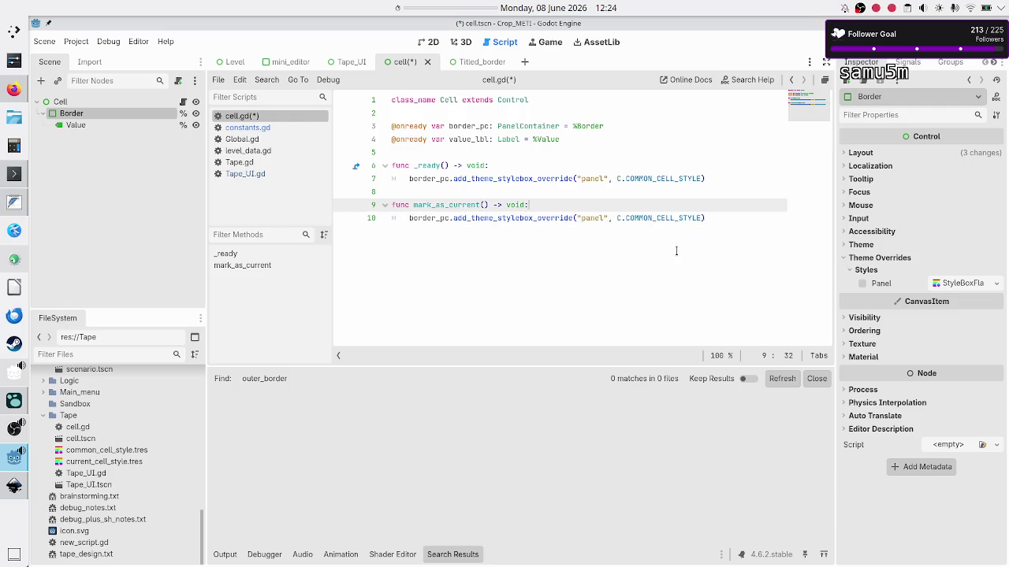
{"action": "key", "text": "Left"}
{"action": "key", "text": "Left"}
{"action": "key", "text": "Left"}
{"action": "key", "text": "Delete"}
{"action": "key", "text": "BackSpace"}
{"action": "key", "text": "BackSpace"}
{"action": "key", "text": "BackSpace"}
{"action": "type", "text": "set_style(is_current"}
{"action": "type", "text": ": bool"}
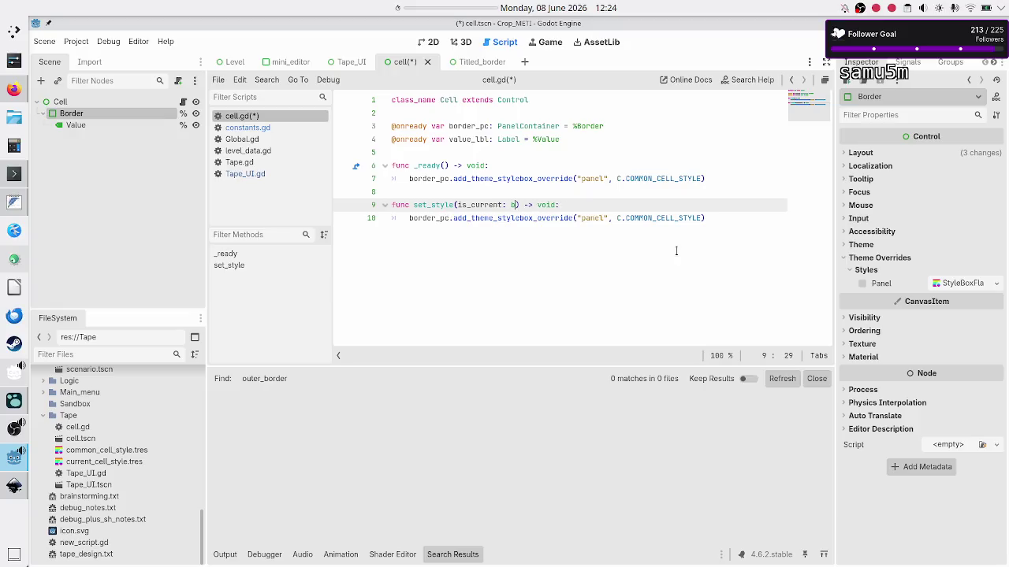
{"action": "key", "text": "End"}
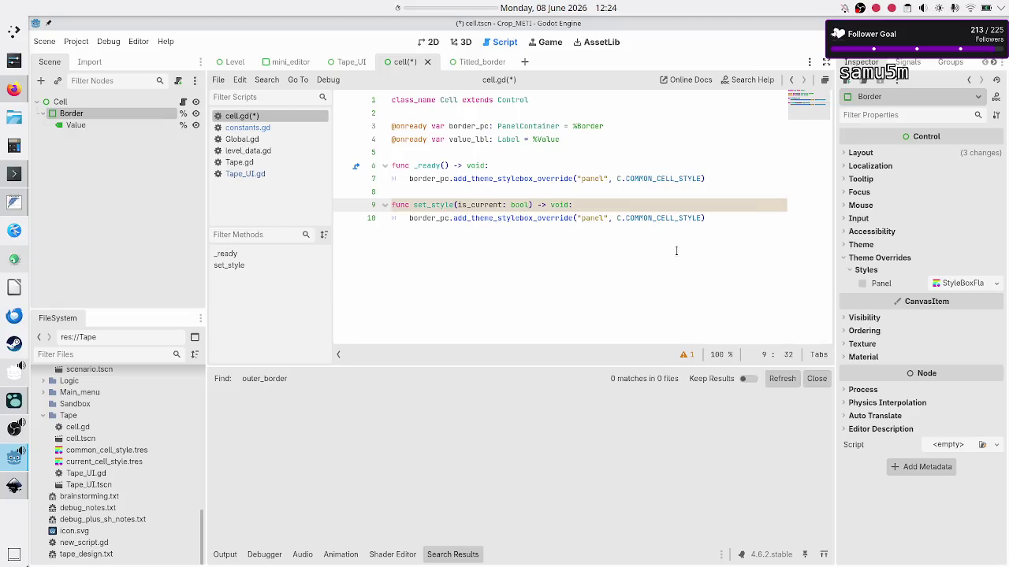
{"action": "key", "text": "Return"}
{"action": "type", "text": "if"}
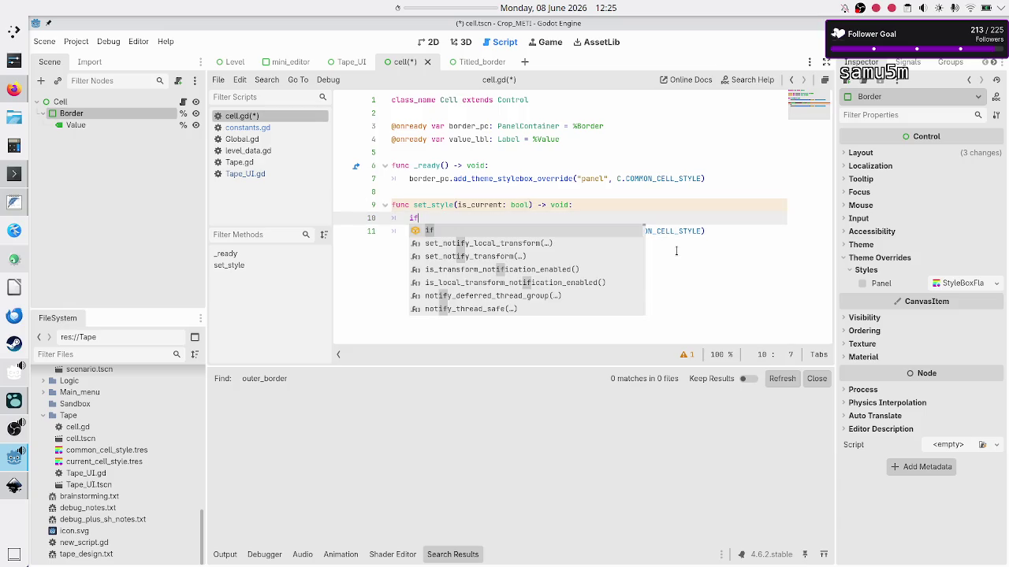
{"action": "type", "text": " is_c"}
{"action": "key", "text": "Return"}
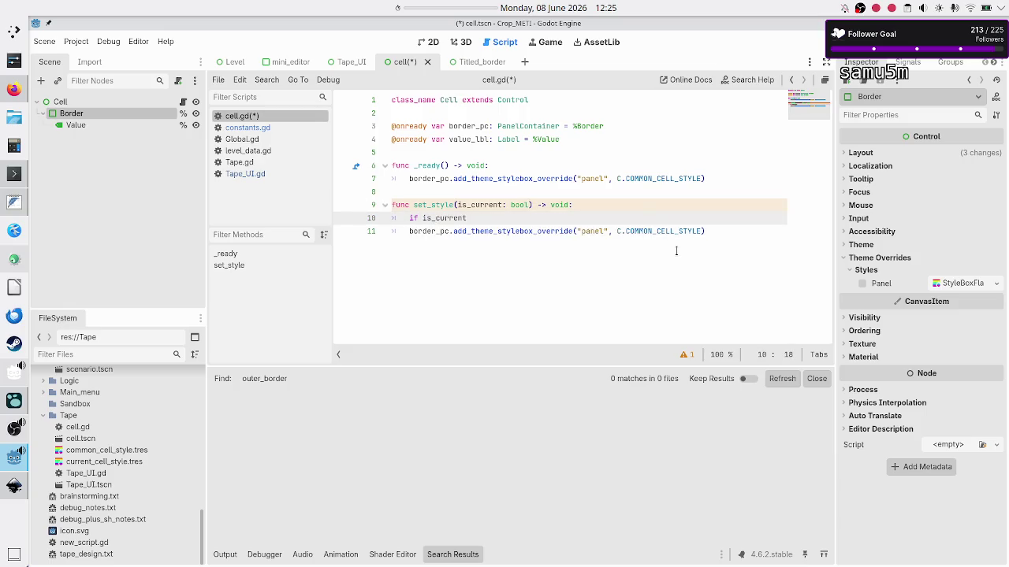
{"action": "type", "text": ":"}
Make the if branch apply C.CURRENT_CELL_STYLE and add an else: branch
{"action": "key", "text": "Down"}
{"action": "key", "text": "Home"}
{"action": "key", "text": "Tab"}
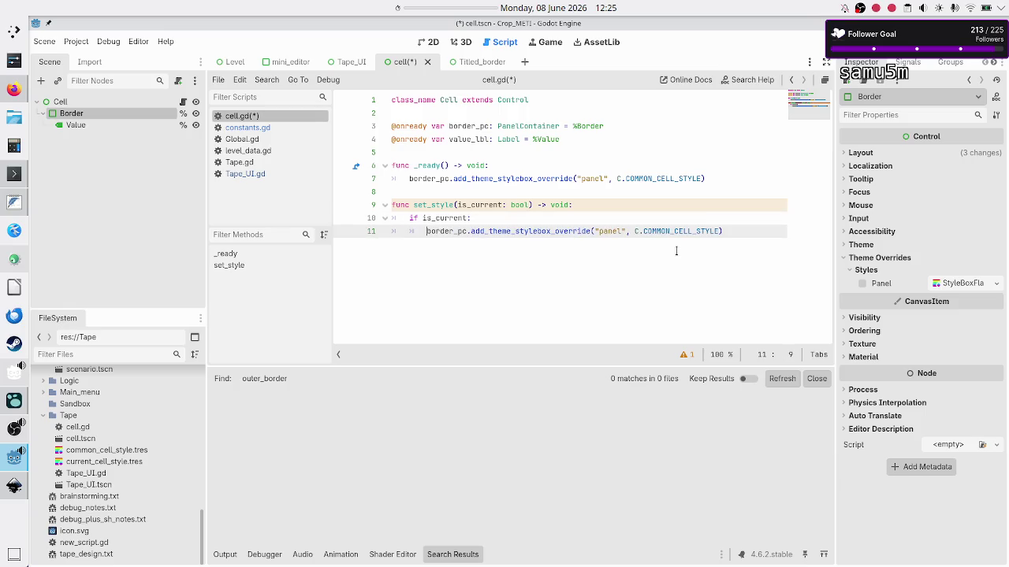
{"action": "key", "text": "Left"}
{"action": "key", "text": "BackSpace"}
{"action": "key", "text": "BackSpace"}
{"action": "key", "text": "BackSpace"}
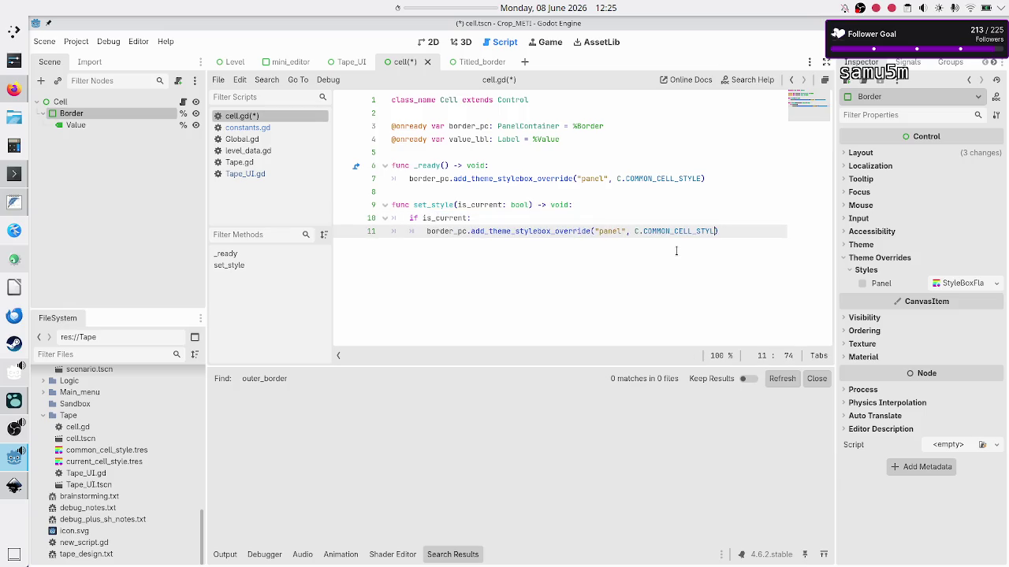
{"action": "key", "text": "BackSpace"}
{"action": "key", "text": "BackSpace"}
{"action": "type", "text": "URR"}
{"action": "key", "text": "Return"}
{"action": "key", "text": "End"}
{"action": "key", "text": "Return"}
{"action": "key", "text": "BackSpace"}
{"action": "type", "text": "else:"}
{"action": "key", "text": "Return"}
Put the COMMON_CELL_STYLE override statement under else and save cell.gd
{"action": "key", "text": "Up"}
{"action": "key", "text": "Up"}
{"action": "key", "text": "Up"}
{"action": "key", "text": "shift+End"}
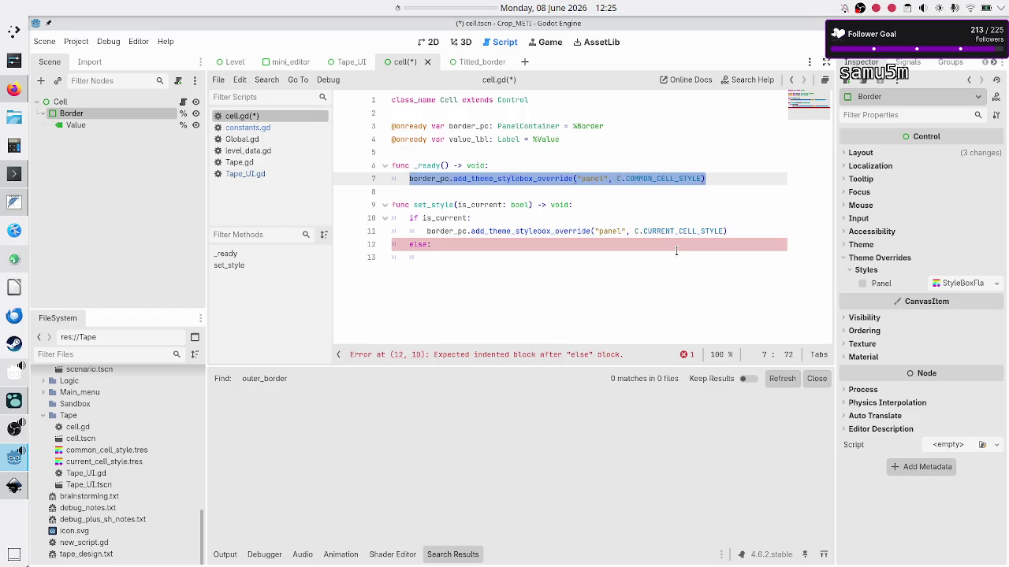
{"action": "key", "text": "ctrl+c"}
{"action": "key", "text": "Down"}
{"action": "key", "text": "Down"}
{"action": "key", "text": "Down"}
{"action": "key", "text": "ctrl+v"}
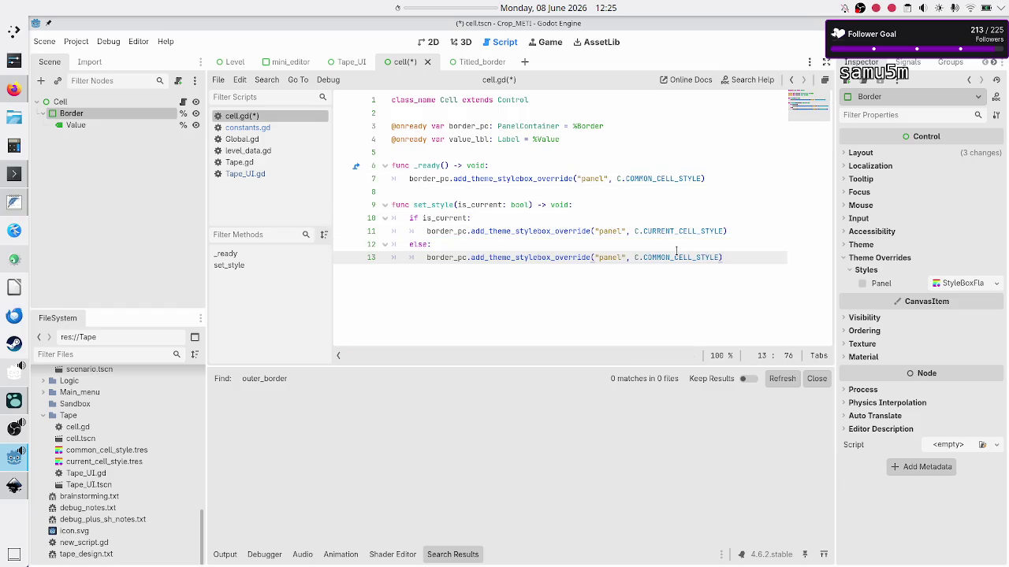
{"action": "key", "text": "Return"}
{"action": "key", "text": "BackSpace"}
{"action": "key", "text": "BackSpace"}
{"action": "key", "text": "ctrl+s"}
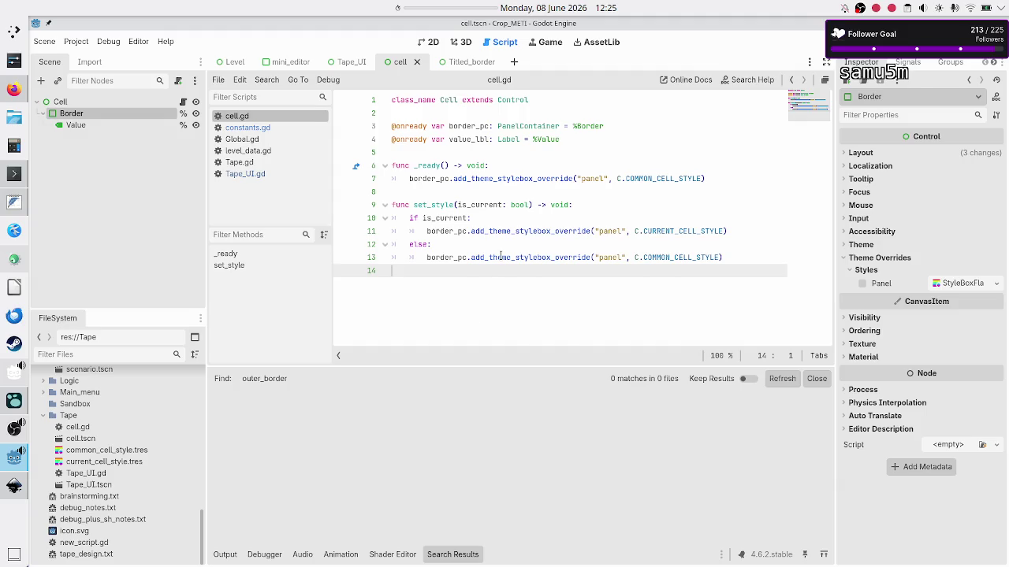
Add func set_value(new_value: String) -> void: setting value_lbl.text = new_value, and save
{"action": "key", "text": "Return"}
{"action": "type", "text": "func set_value(new_value:"}
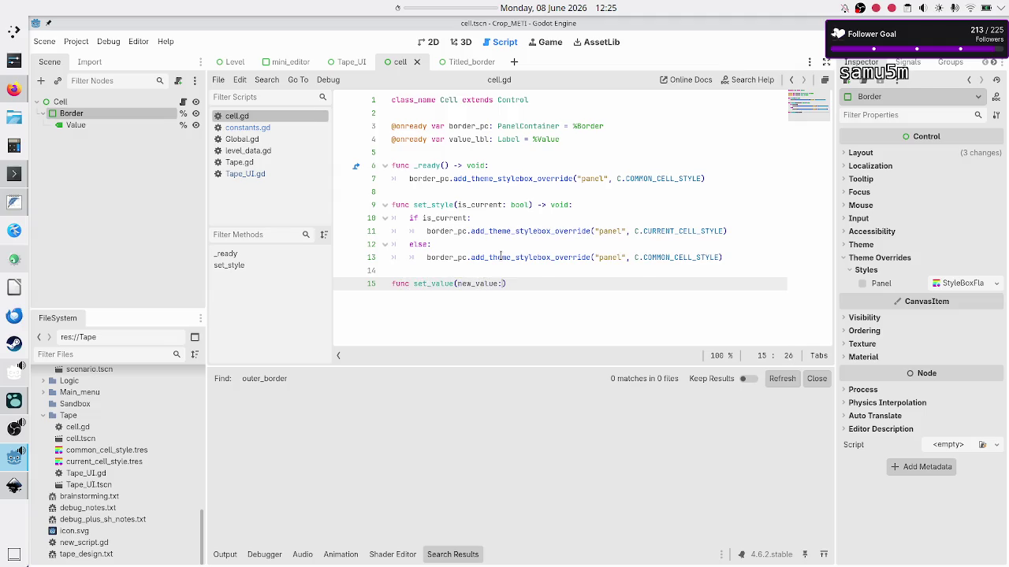
{"action": "type", "text": " String) -"}
{"action": "type", "text": "> void:"}
{"action": "key", "text": "Return"}
{"action": "type", "text": "va"}
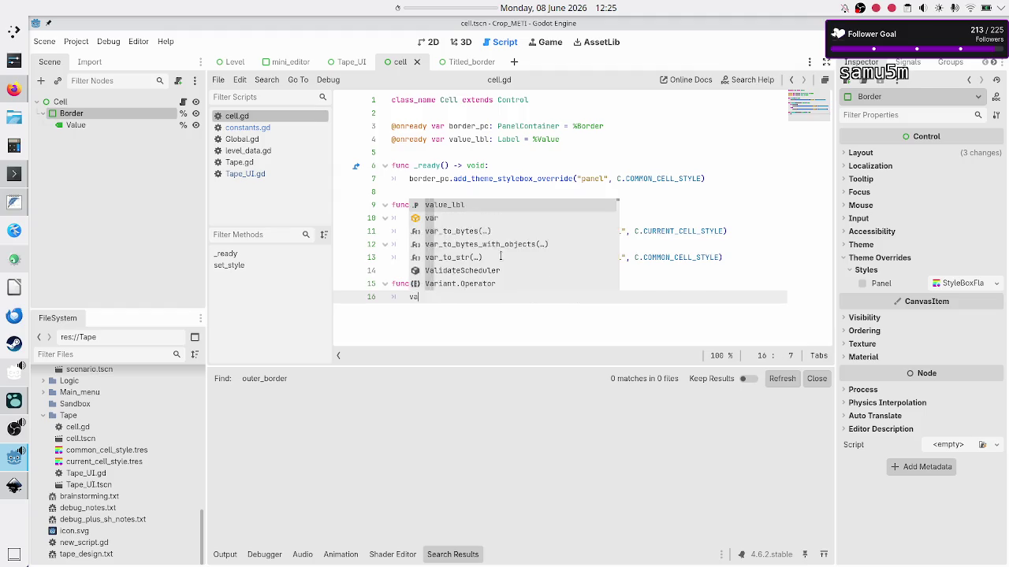
{"action": "type", "text": "lue_lbl.text = "}
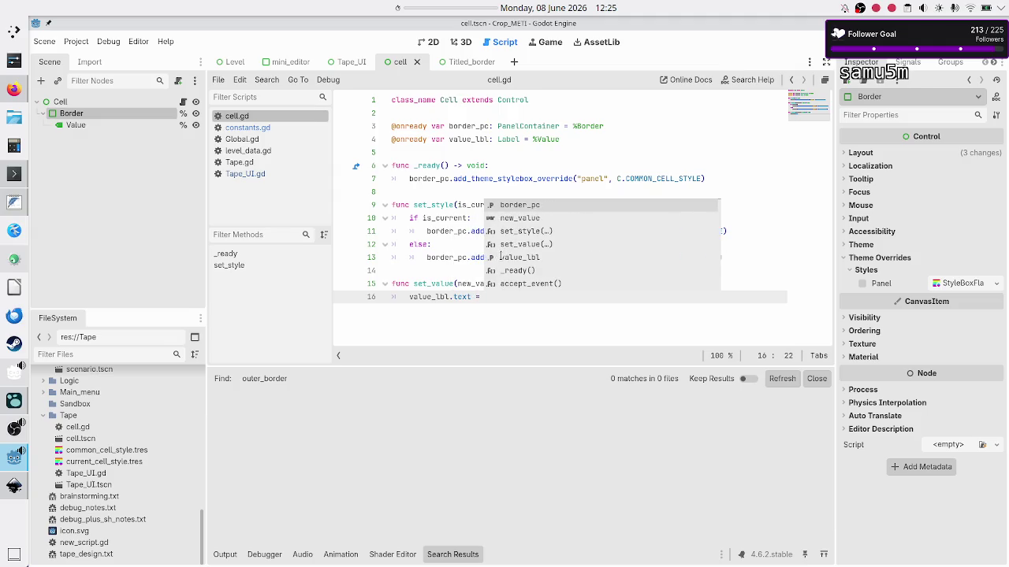
{"action": "type", "text": "new_value"}
{"action": "key", "text": "Return"}
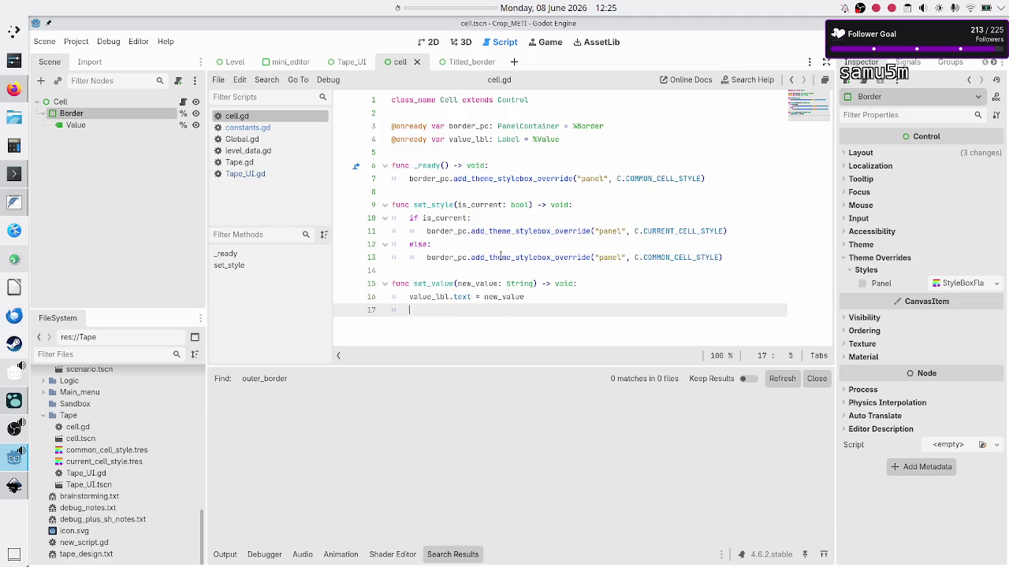
{"action": "key", "text": "ctrl+s"}
Close the Titled_border scene and open the Tape_UI.gd script
{"action": "left_click", "coordinate": [459, 63]}
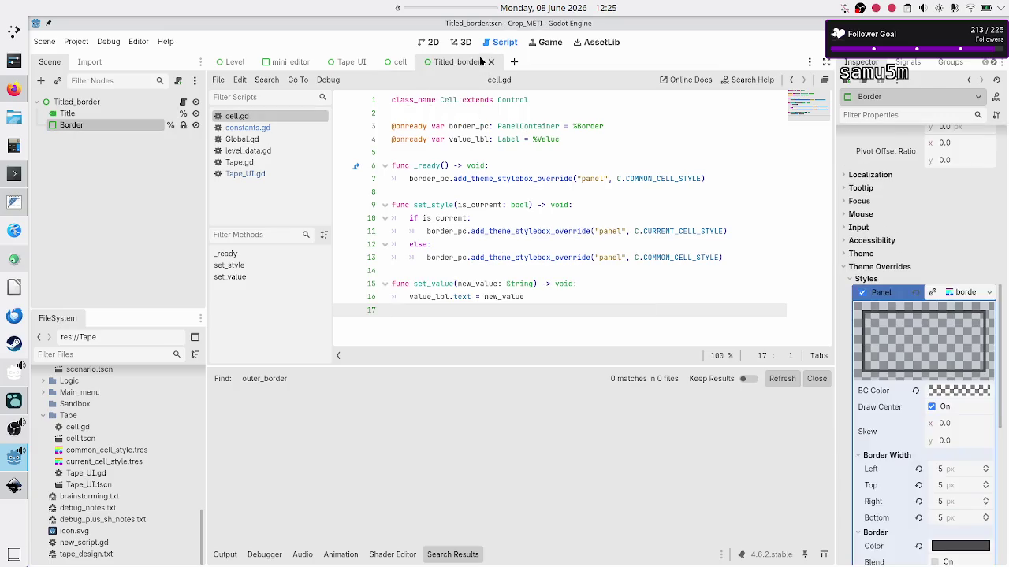
{"action": "left_click", "coordinate": [496, 61]}
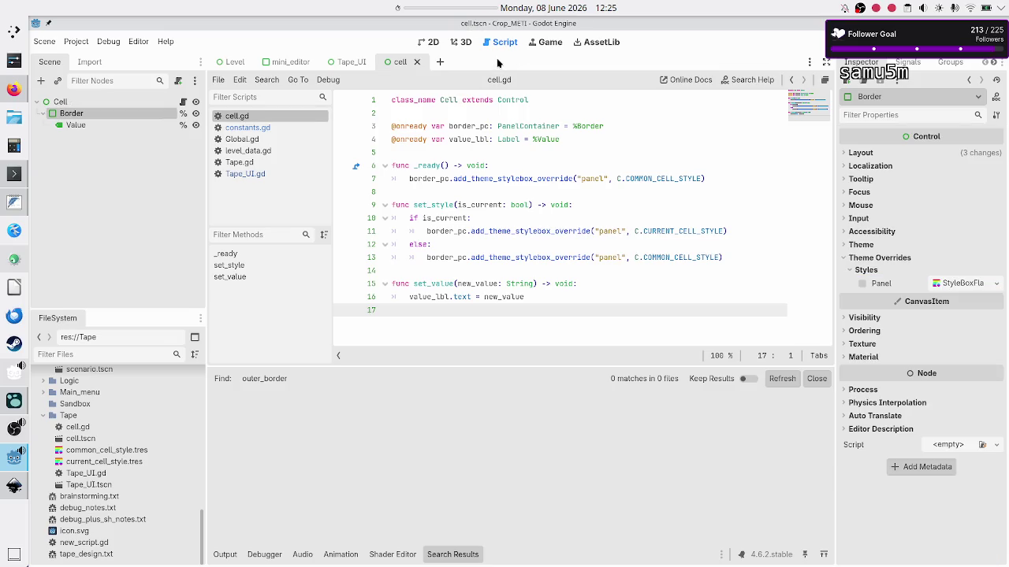
{"action": "left_click", "coordinate": [352, 62]}
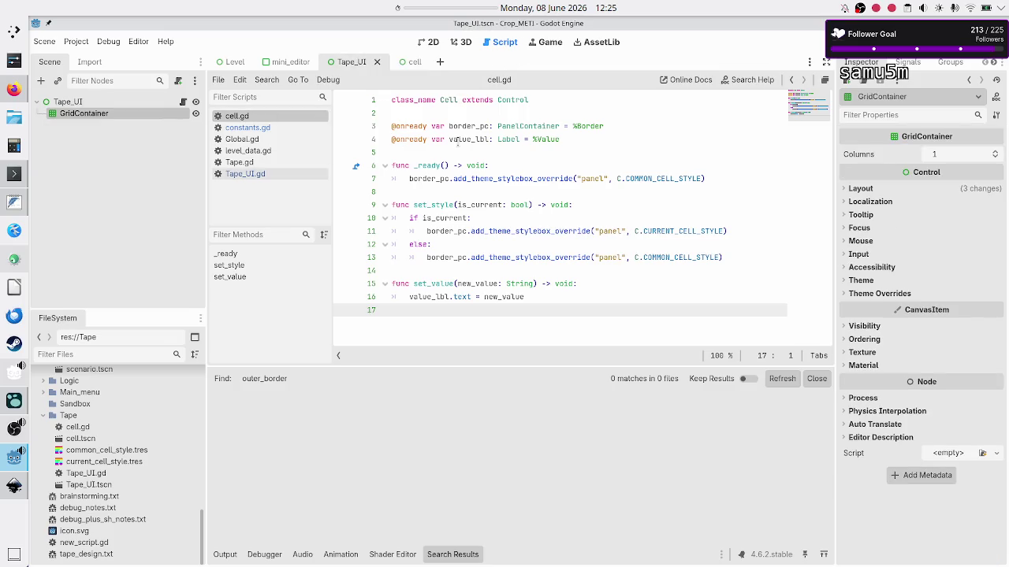
{"action": "left_click", "coordinate": [182, 104]}
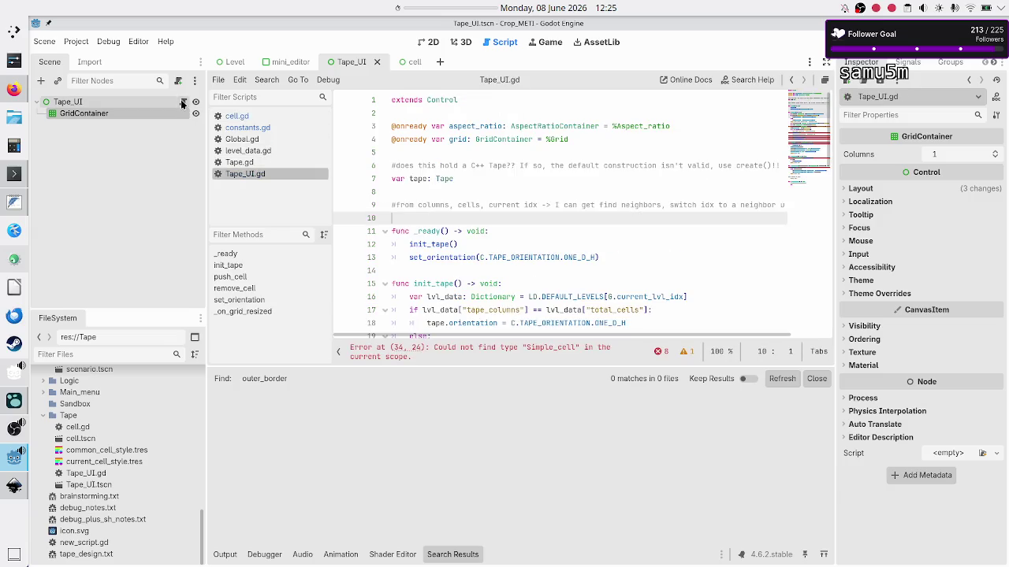
Insert a new line 6 reading var CELL: PackedScene = preload in Tape_UI.gd
{"action": "left_click", "coordinate": [507, 186]}
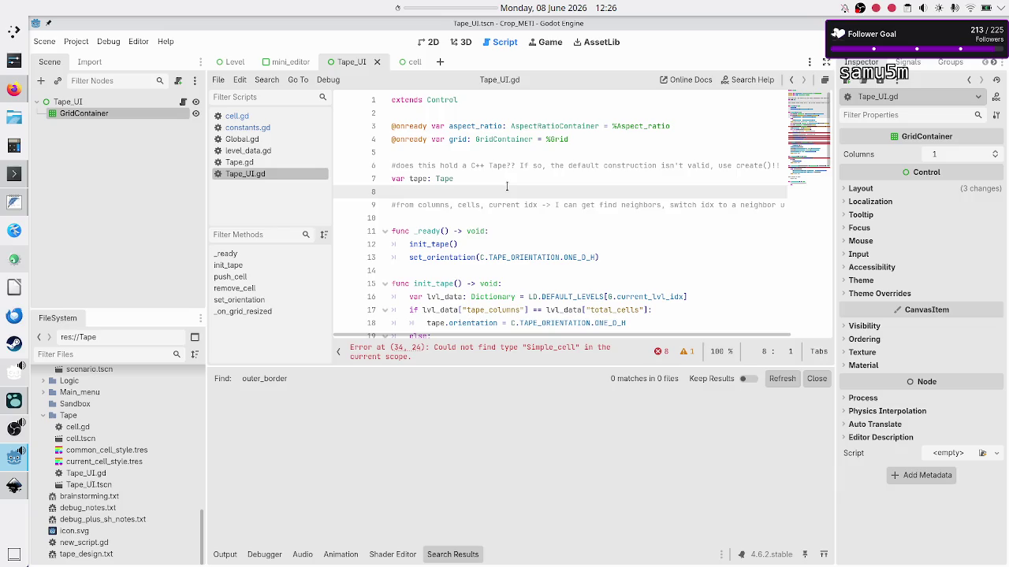
{"action": "key", "text": "Up"}
{"action": "key", "text": "Up"}
{"action": "key", "text": "Up"}
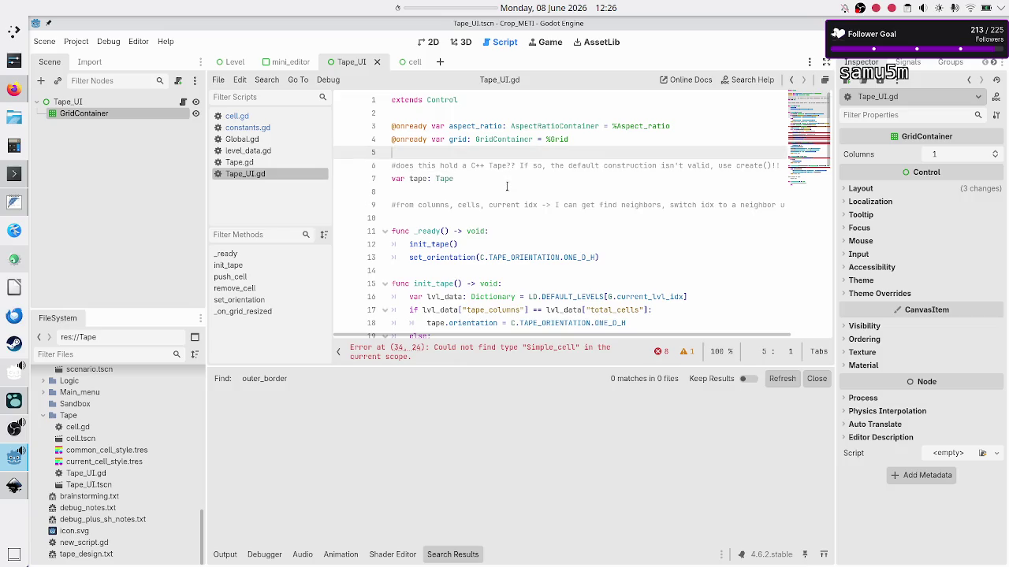
{"action": "key", "text": "Return"}
{"action": "key", "text": "Return"}
{"action": "key", "text": "Up"}
{"action": "type", "text": "va"}
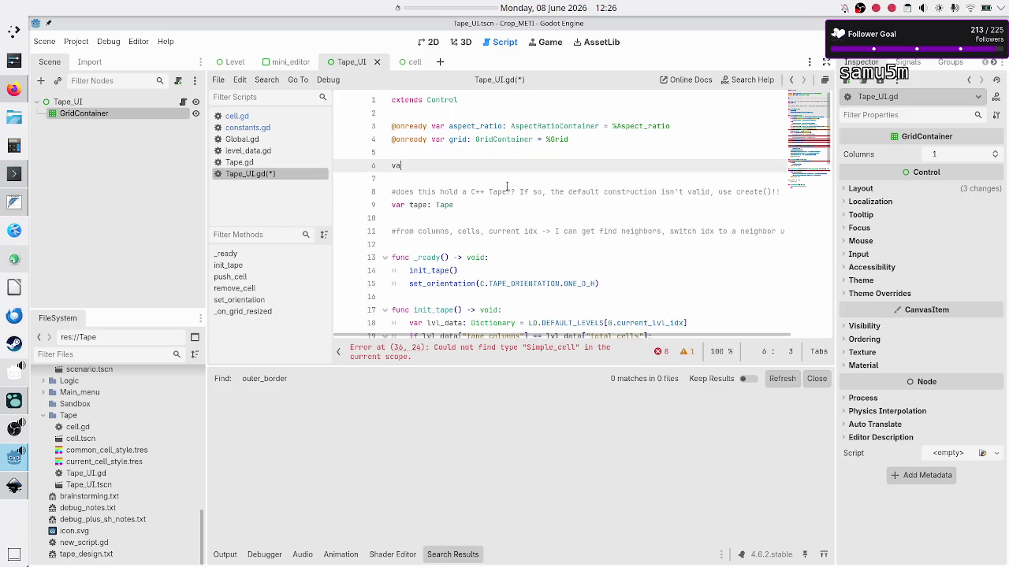
{"action": "type", "text": "r CELL"}
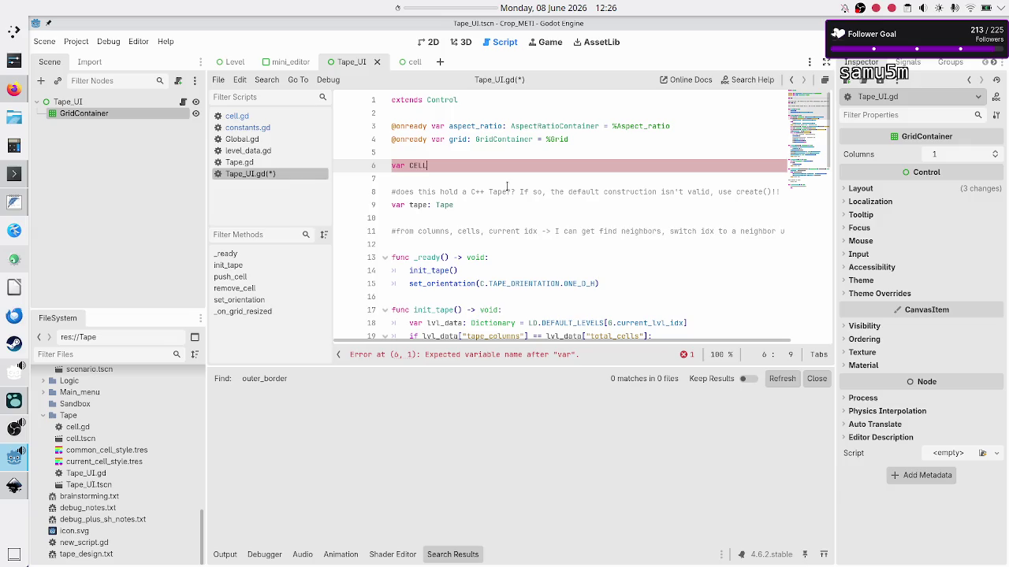
{"action": "type", "text": ": Pa"}
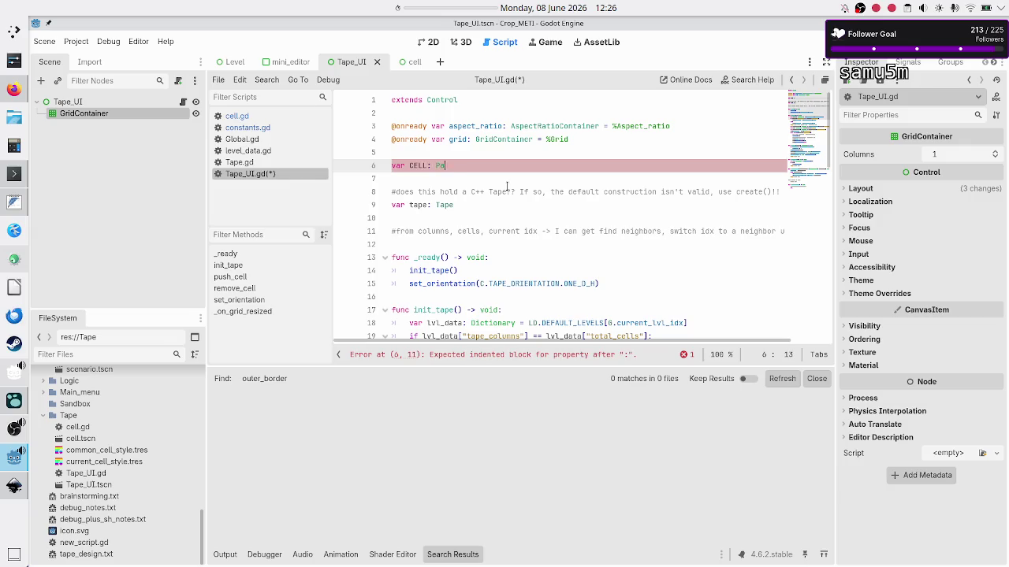
{"action": "type", "text": "ckedScene = preloa"}
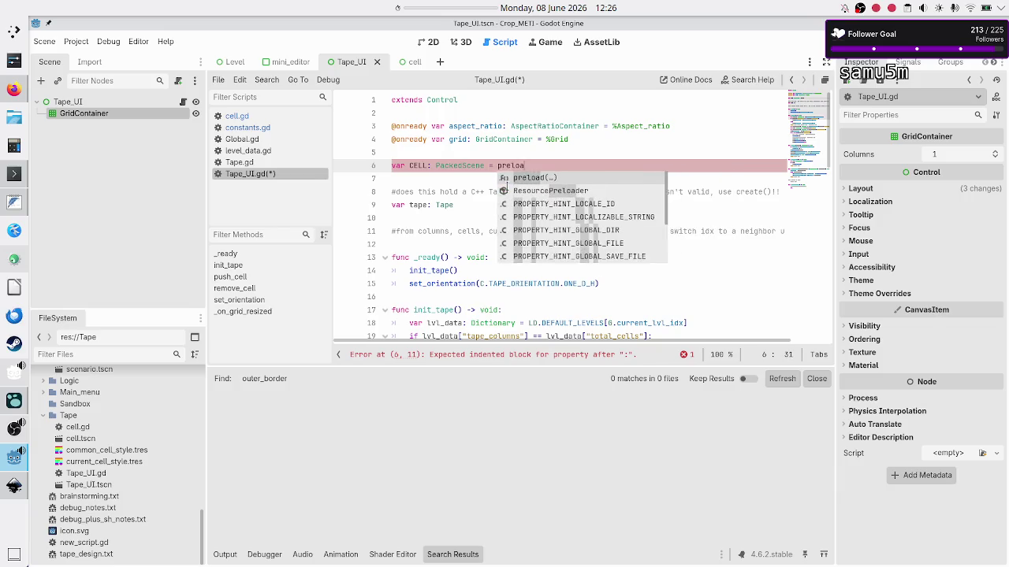
{"action": "key", "text": "Return"}
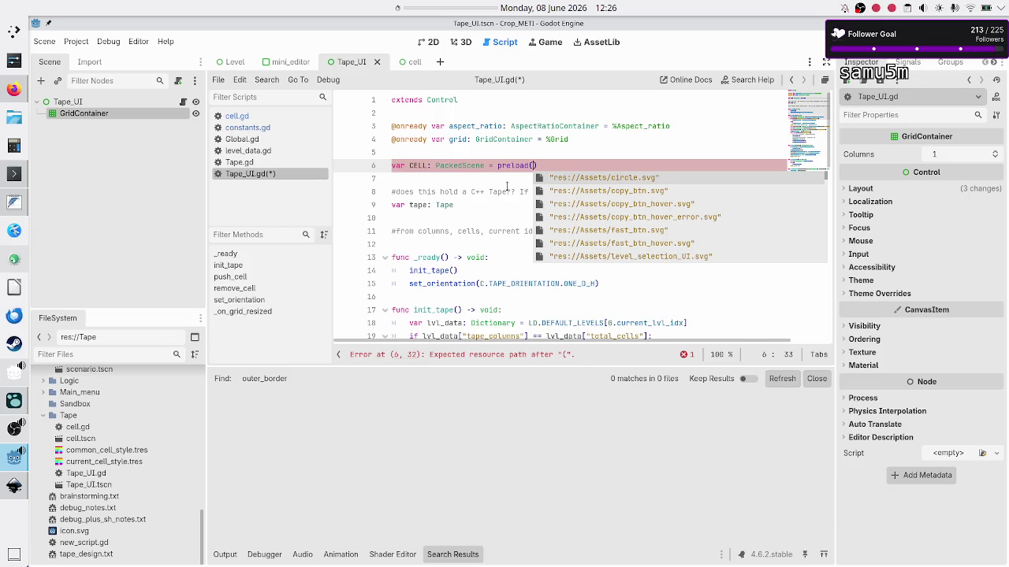
Make line 6 preload res://Tape/cell.tscn using the autocomplete path
{"action": "type", "text": "cell"}
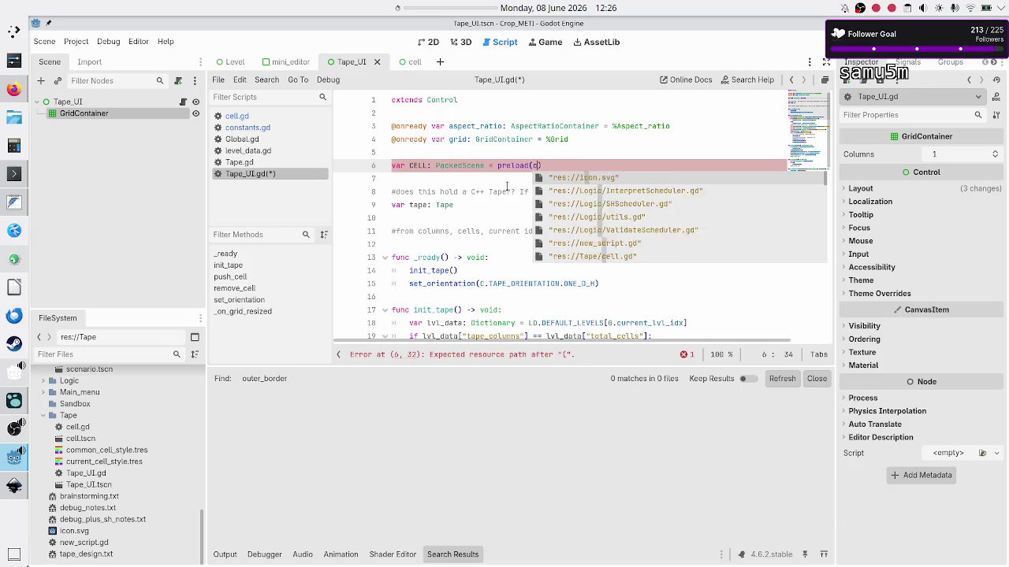
{"action": "key", "text": "Return"}
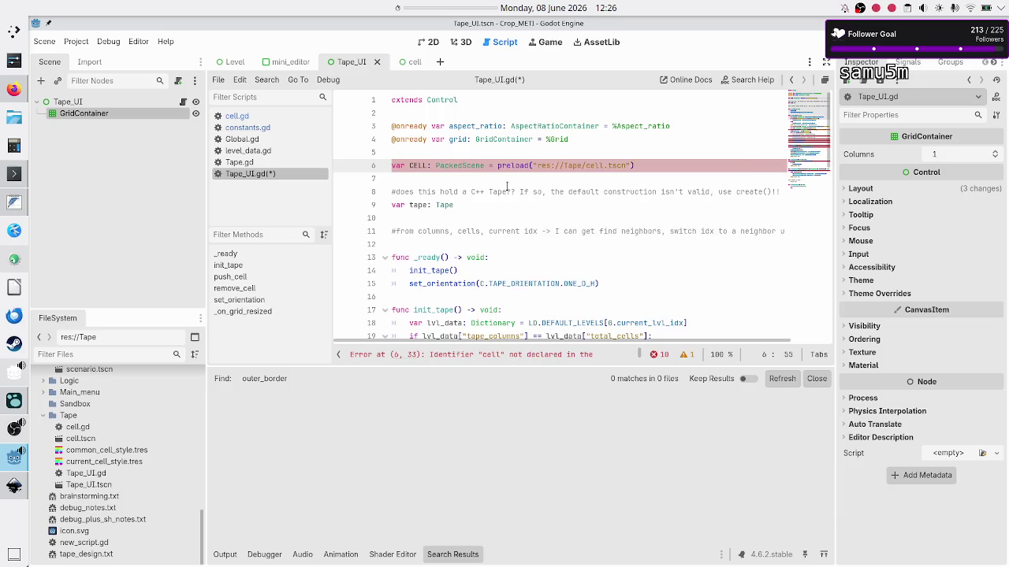
{"action": "key", "text": "Down"}
{"action": "key", "text": "Down"}
{"action": "key", "text": "Down"}
{"action": "key", "text": "Down"}
{"action": "key", "text": "Down"}
{"action": "key", "text": "Down"}
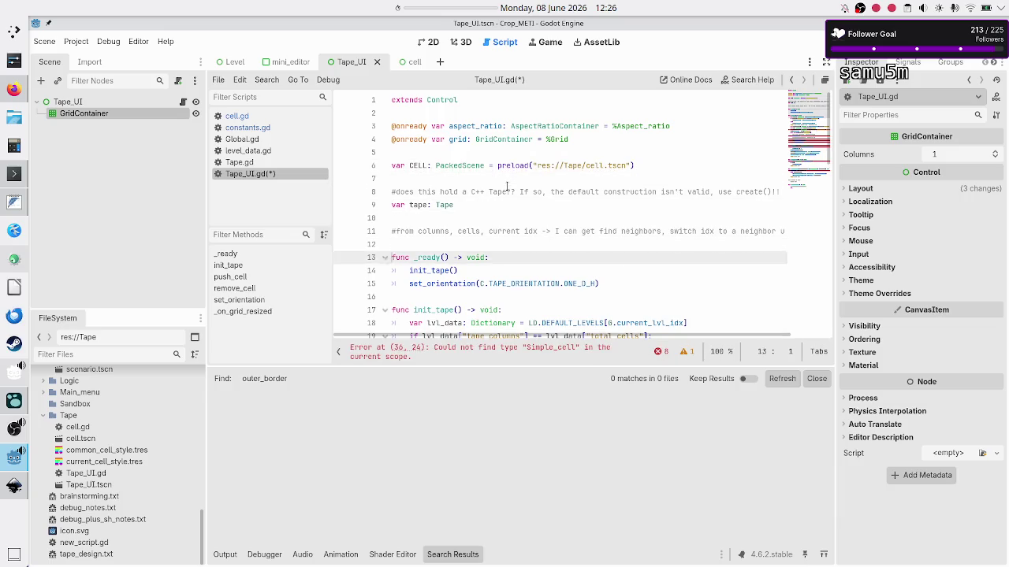
Uncomment line 29's cell variable and change its type from Simple_cell to Cell
{"action": "key", "text": "Up"}
{"action": "key", "text": "Up"}
{"action": "key", "text": "Up"}
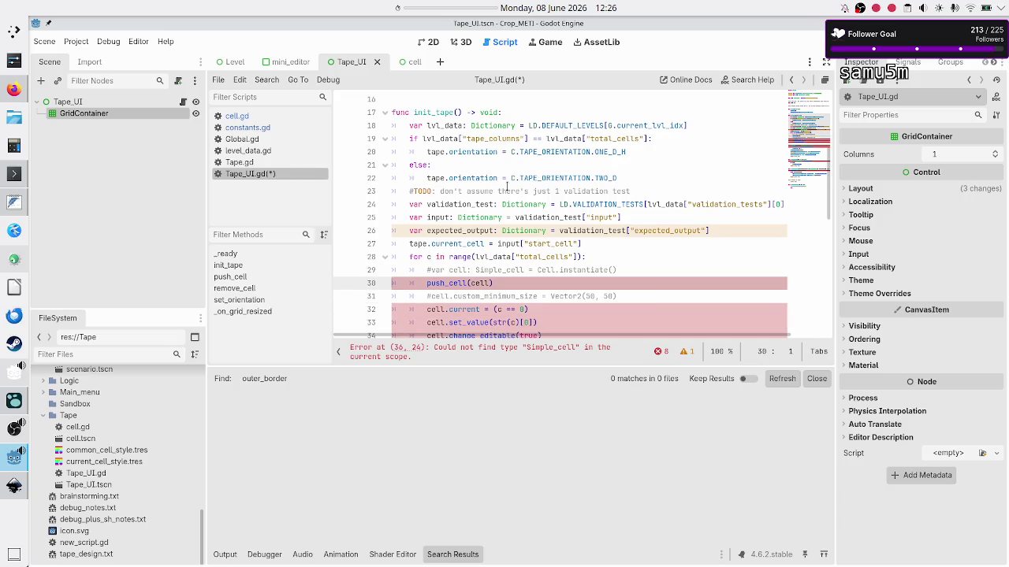
{"action": "key", "text": "shift+End"}
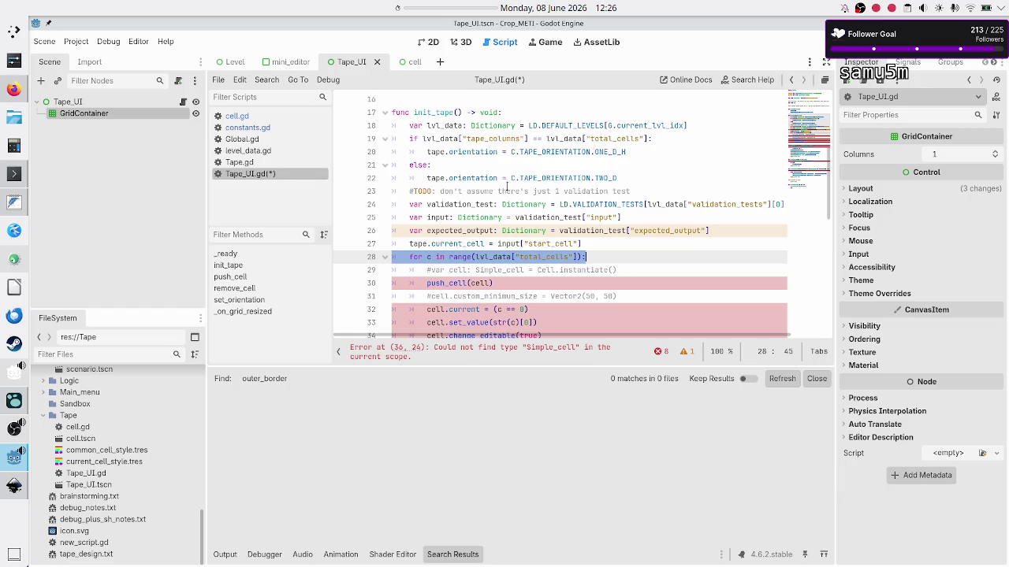
{"action": "key", "text": "Down"}
{"action": "key", "text": "Home"}
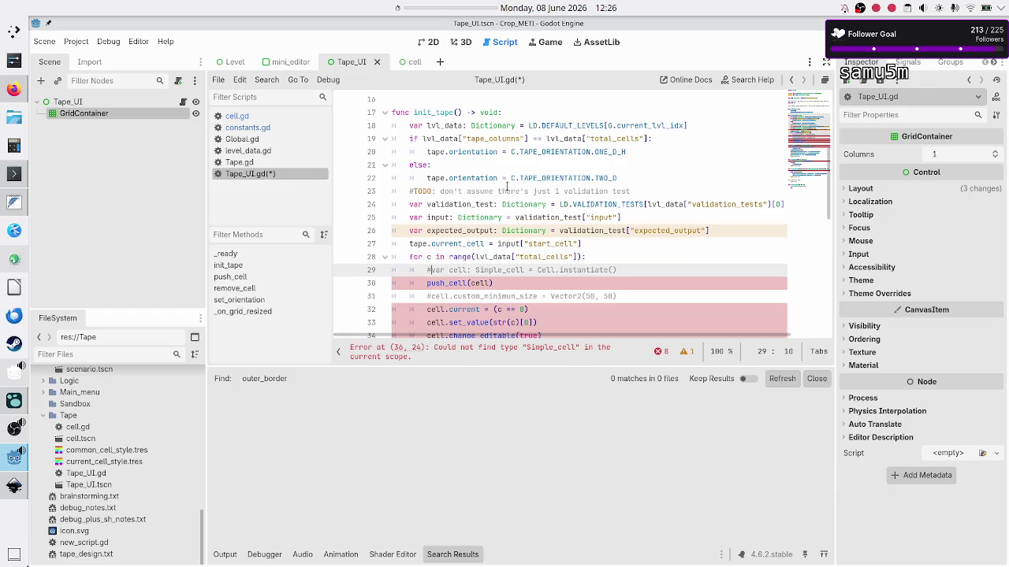
{"action": "key", "text": "ctrl+k"}
{"action": "key", "text": "Right"}
{"action": "key", "text": "Right"}
{"action": "key", "text": "Right"}
{"action": "key", "text": "Right"}
{"action": "key", "text": "Right"}
{"action": "key", "text": "Right"}
{"action": "key", "text": "BackSpace"}
{"action": "key", "text": "BackSpace"}
{"action": "key", "text": "BackSpace"}
{"action": "type", "text": "Cell"}
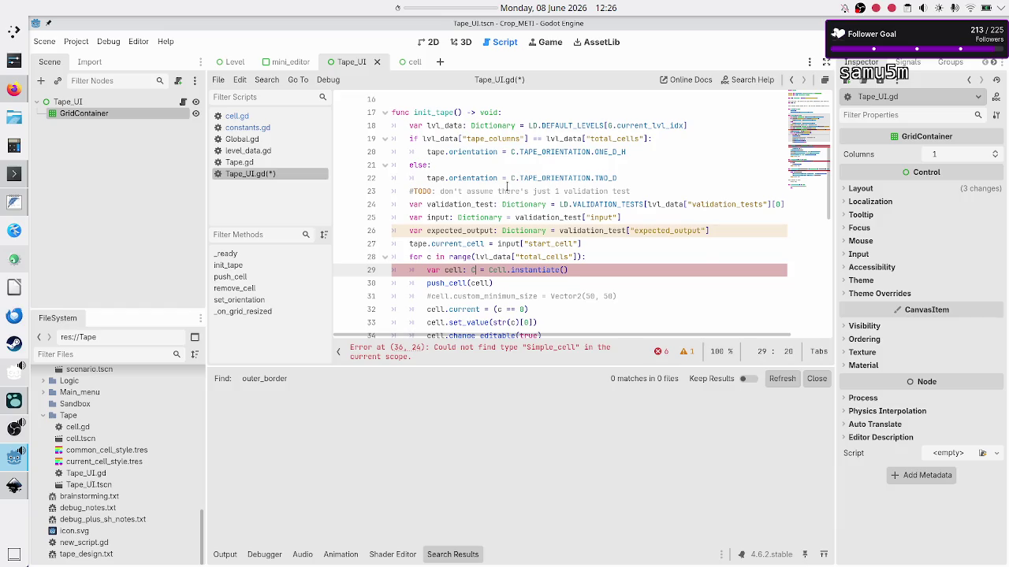
{"action": "key", "text": "Escape"}
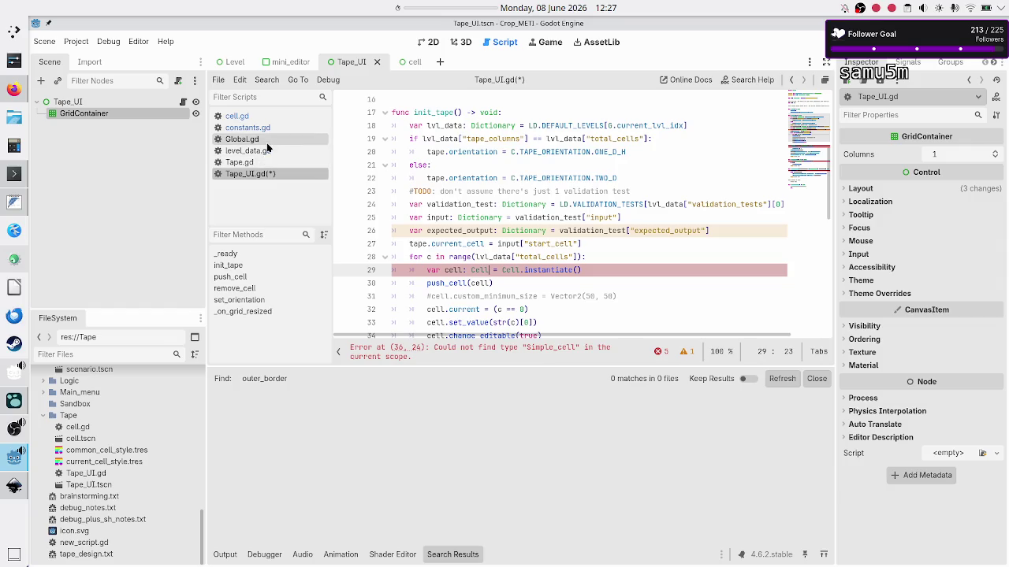
{"action": "left_click", "coordinate": [272, 118]}
Inspect the Cell class name in cell.gd and the CELL preload constant in Tape_UI.gd
{"action": "double_click", "coordinate": [450, 99]}
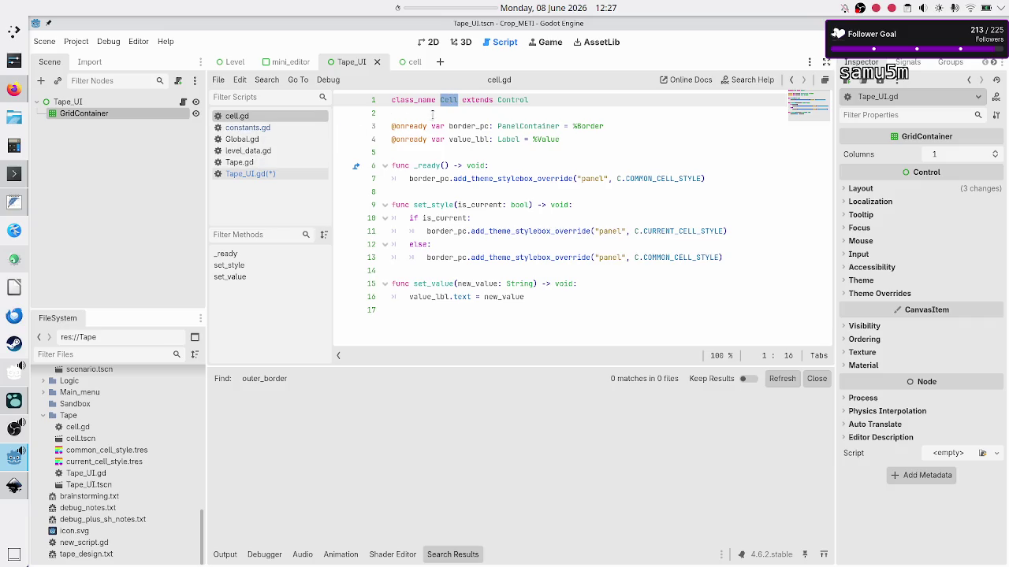
{"action": "left_click", "coordinate": [252, 177]}
{"action": "scroll", "coordinate": [483, 172], "scroll_direction": "up", "scroll_amount": 7}
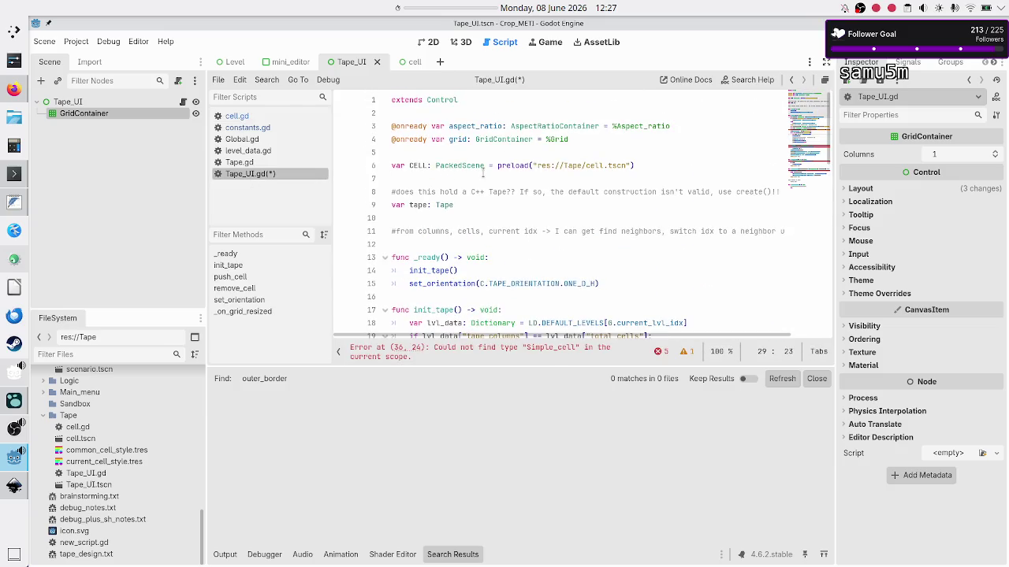
{"action": "double_click", "coordinate": [415, 164]}
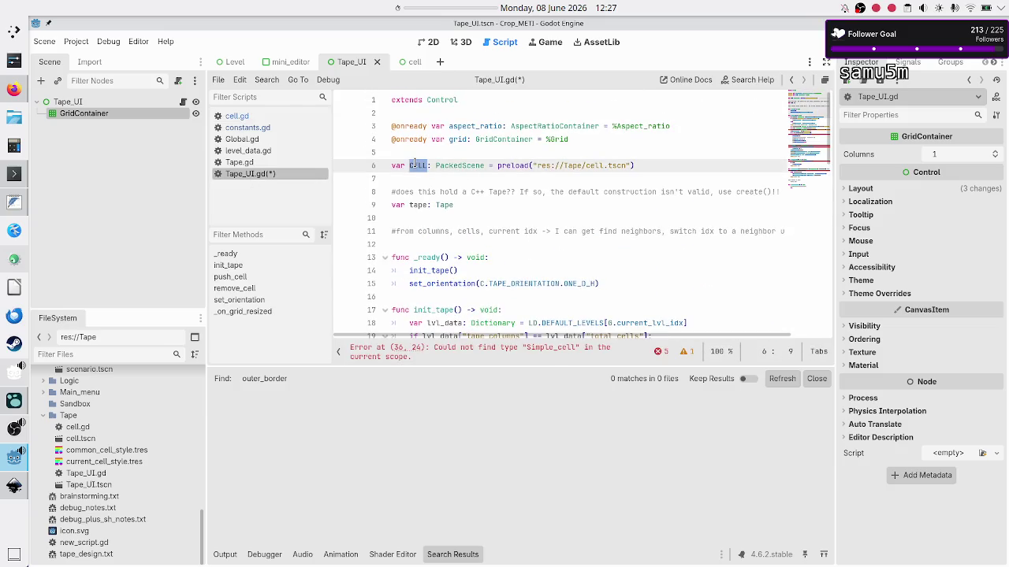
{"action": "mouse_move", "coordinate": [439, 163]}
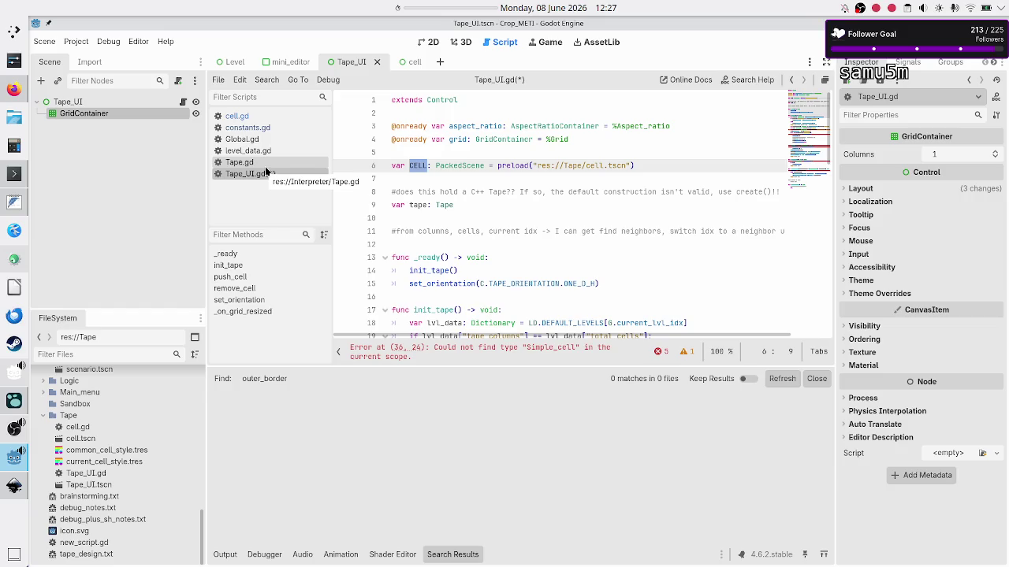
Delete the class_name Cell declaration from cell.gd, save, and return to Tape_UI.gd
{"action": "left_click", "coordinate": [276, 121]}
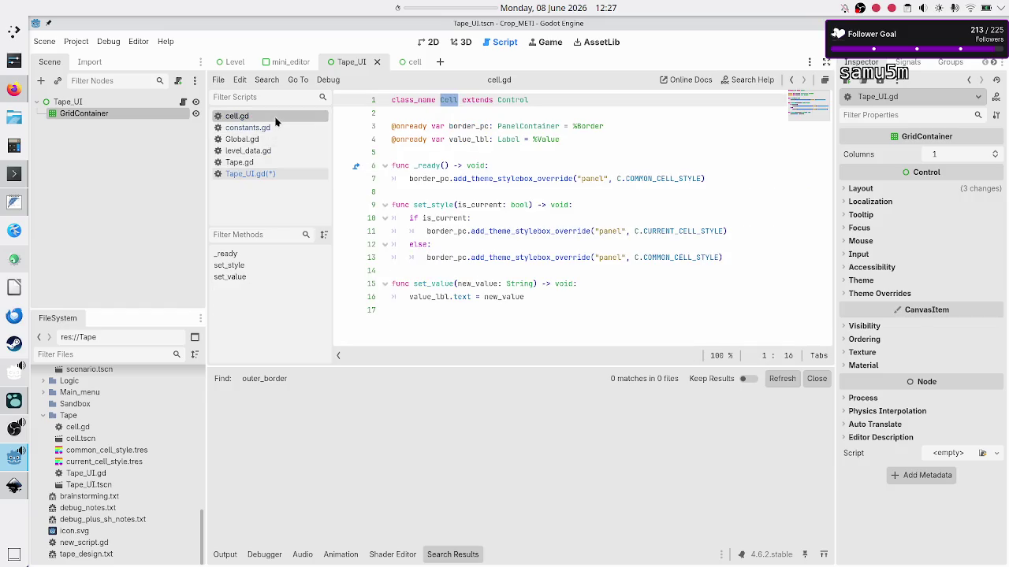
{"action": "left_click", "coordinate": [466, 100]}
{"action": "key", "text": "BackSpace"}
{"action": "key", "text": "BackSpace"}
{"action": "key", "text": "BackSpace"}
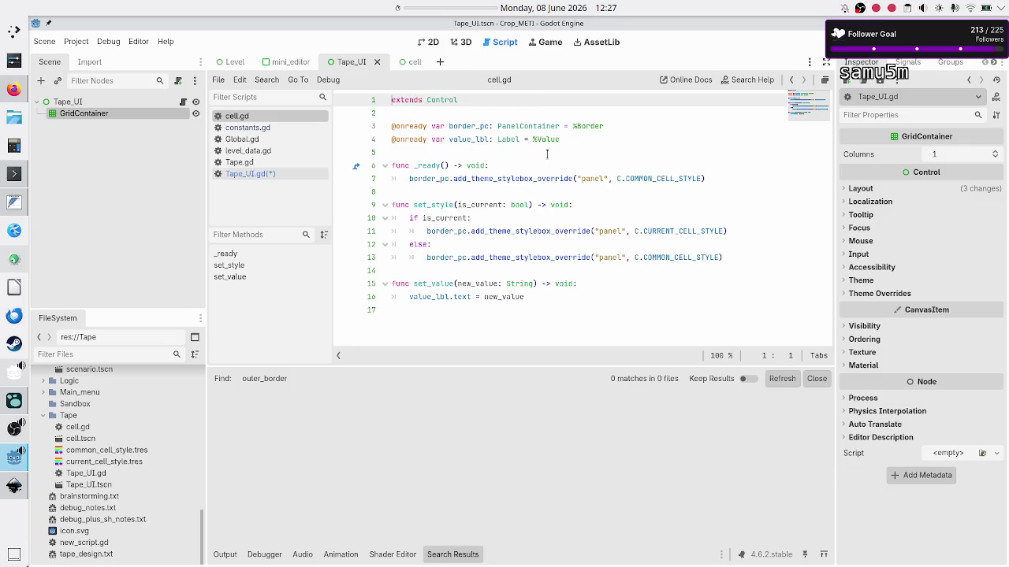
{"action": "key", "text": "ctrl+s"}
{"action": "left_click", "coordinate": [245, 176]}
{"action": "left_click", "coordinate": [553, 191]}
{"action": "scroll", "coordinate": [516, 236], "scroll_direction": "down", "scroll_amount": 1}
{"action": "scroll", "coordinate": [516, 237], "scroll_direction": "down", "scroll_amount": 3}
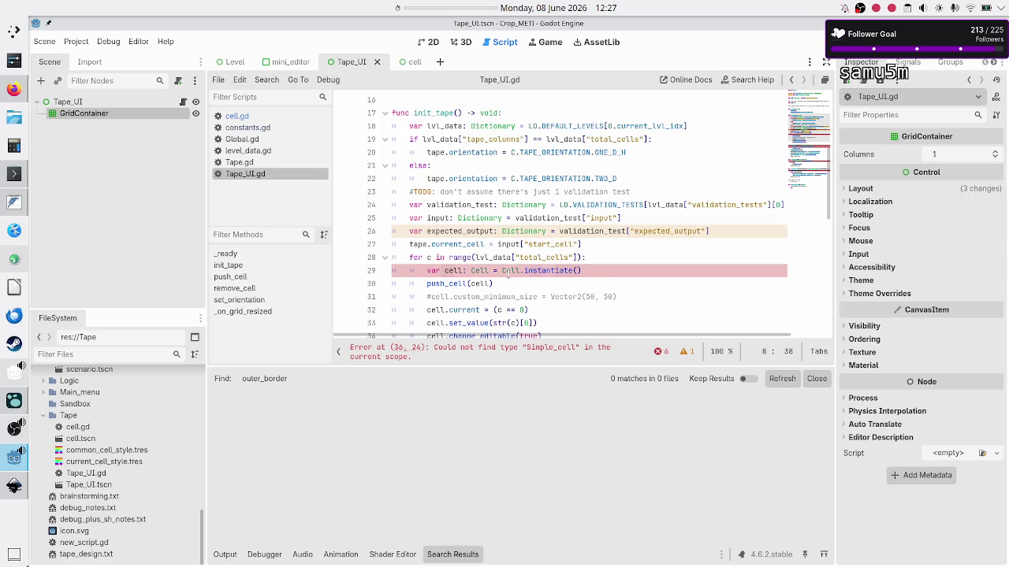
Change line 29's Cell.instantiate() to CELL.instantiate()
{"action": "left_click", "coordinate": [569, 271]}
{"action": "key", "text": "BackSpace"}
{"action": "type", "text": "ELL"}
{"action": "key", "text": "Delete"}
{"action": "key", "text": "Delete"}
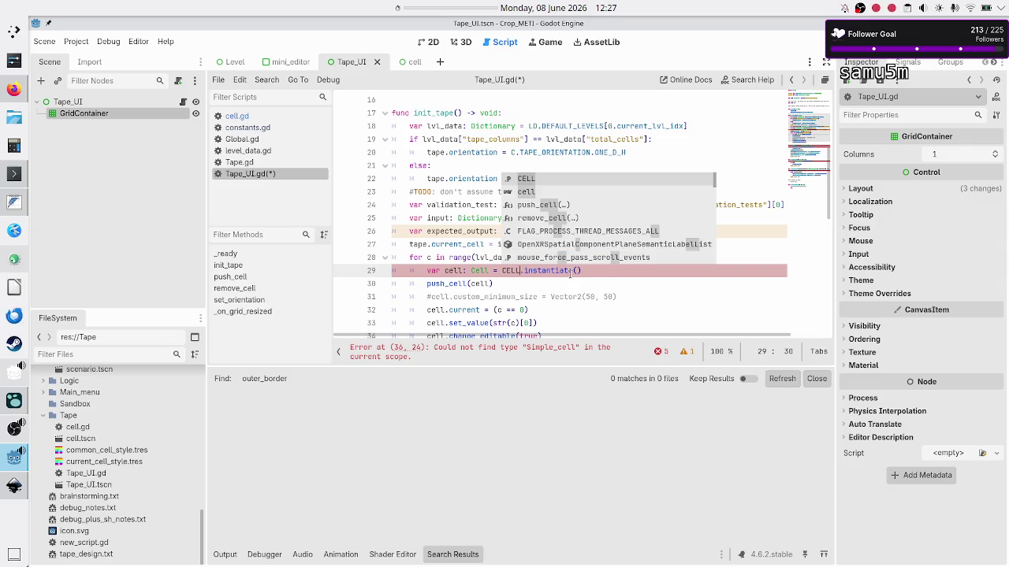
{"action": "key", "text": "Escape"}
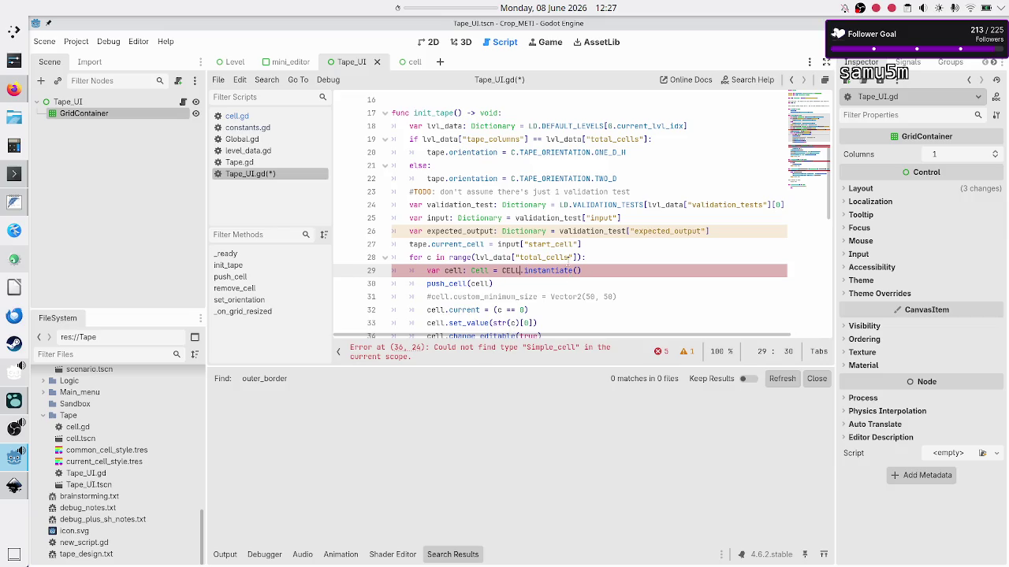
Scroll down to push_cell on line 36, then bring up the cell.tscn scene
{"action": "scroll", "coordinate": [567, 261], "scroll_direction": "down", "scroll_amount": 5}
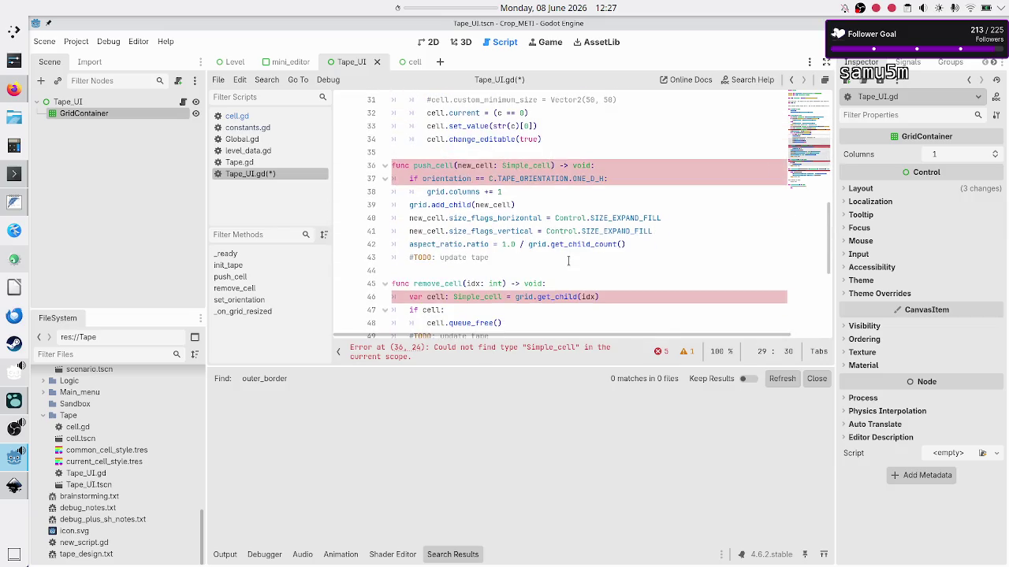
{"action": "left_click", "coordinate": [521, 165]}
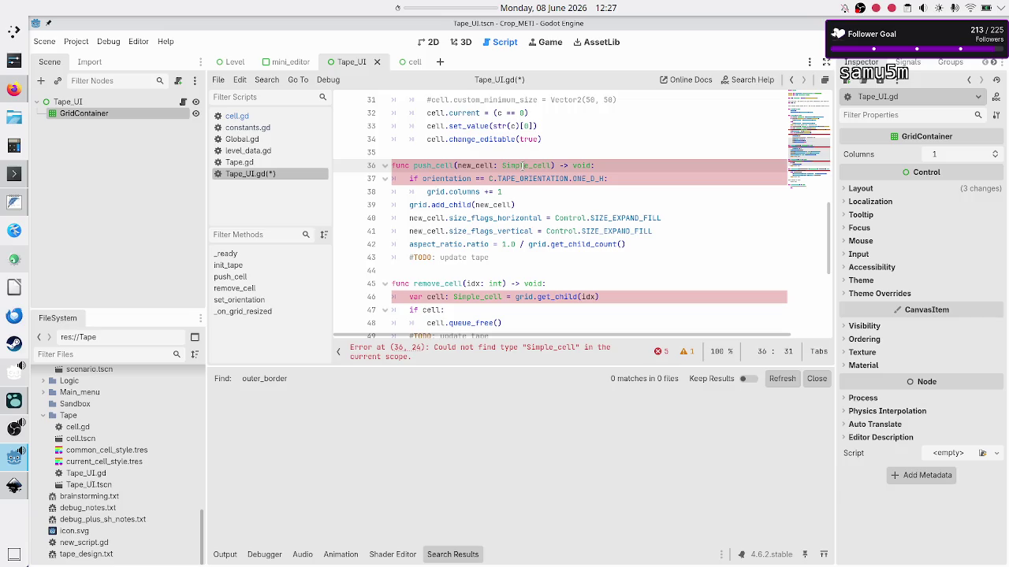
{"action": "left_click", "coordinate": [411, 61]}
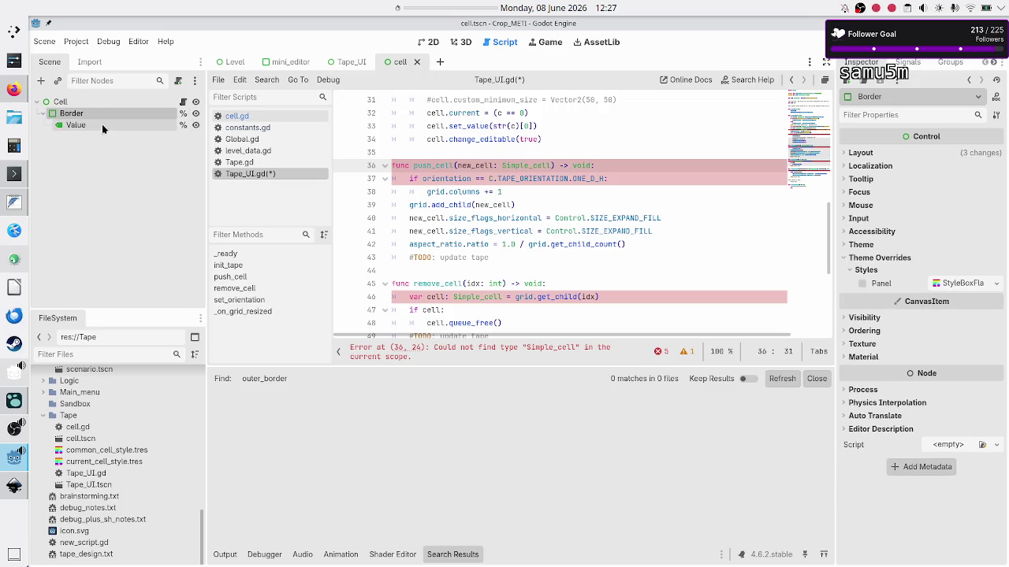
Add class_name Cell before extends Control in cell.gd, save, then reopen Tape_UI.gd
{"action": "left_click", "coordinate": [52, 103]}
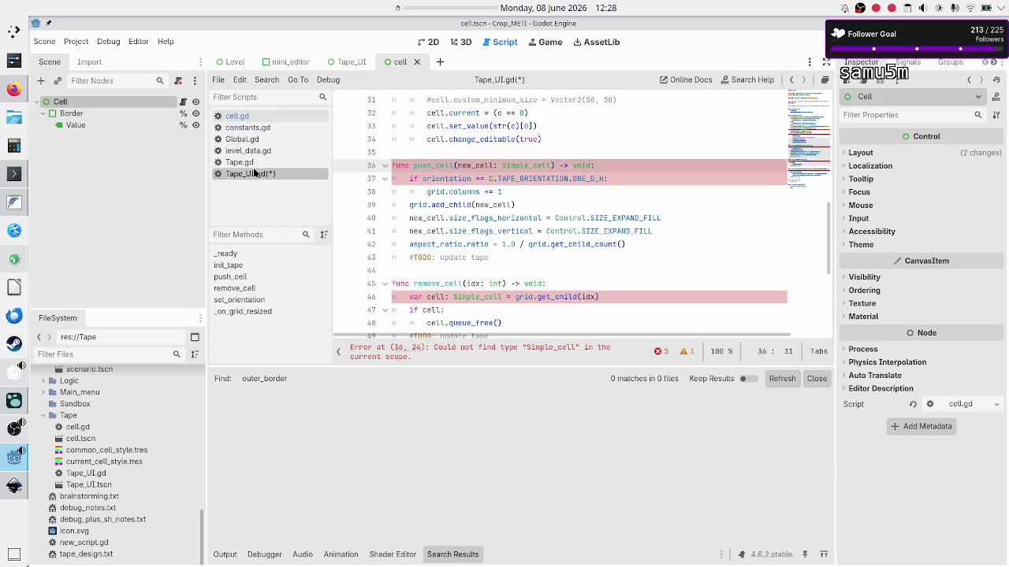
{"action": "left_click", "coordinate": [257, 116]}
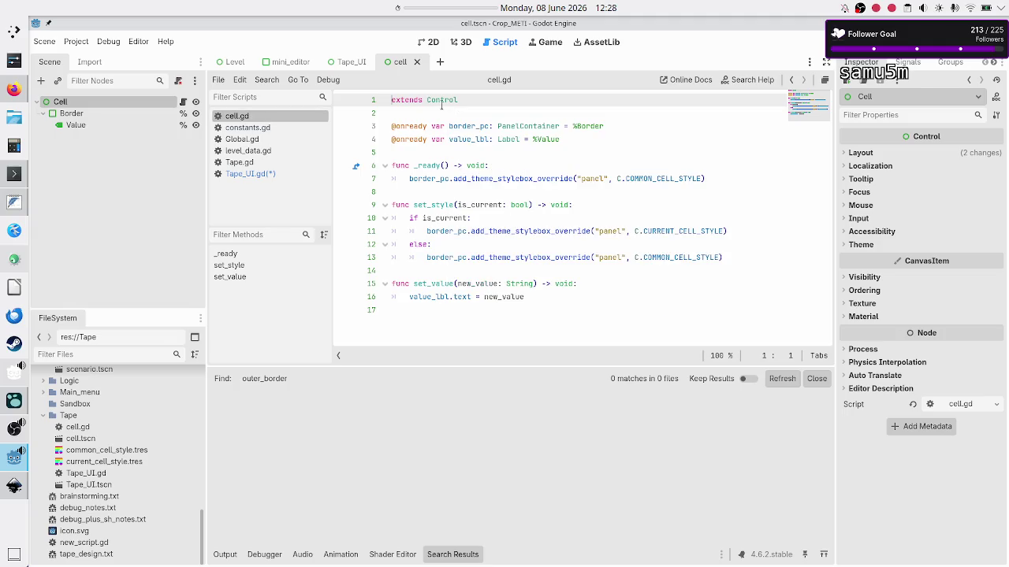
{"action": "type", "text": "class_n"}
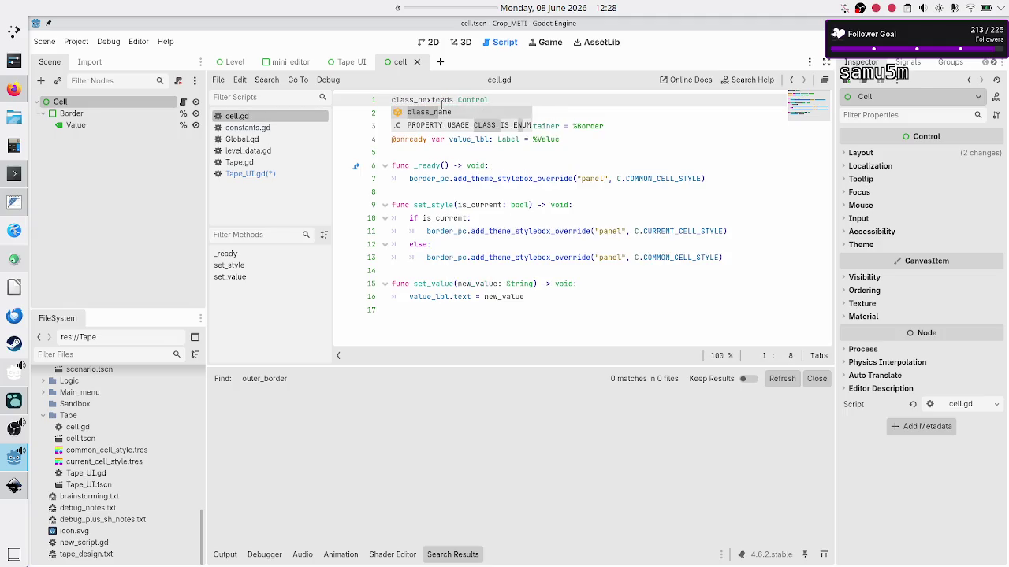
{"action": "type", "text": "ame "}
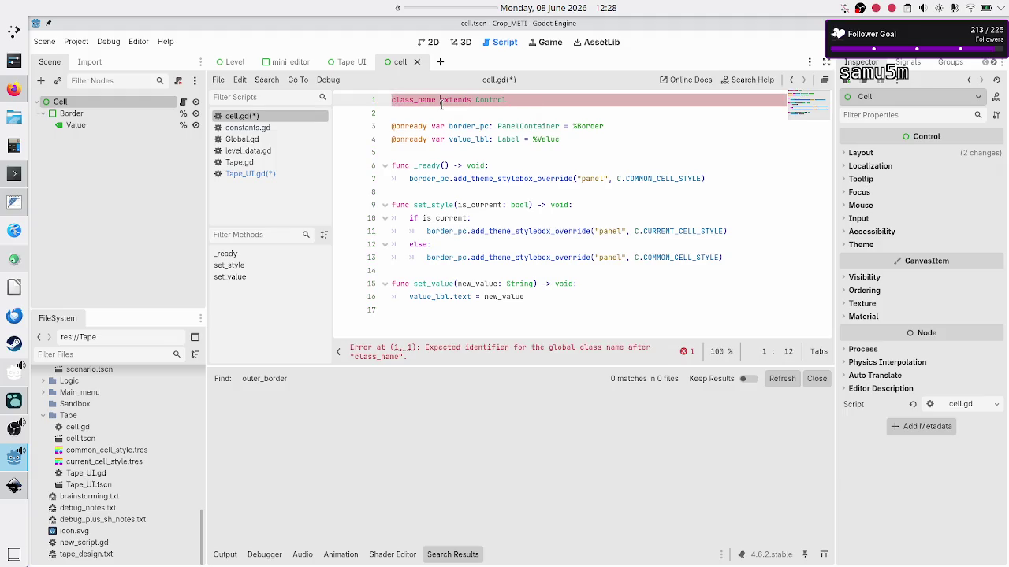
{"action": "type", "text": "Cell"}
{"action": "key", "text": "Down"}
{"action": "key", "text": "ctrl+s"}
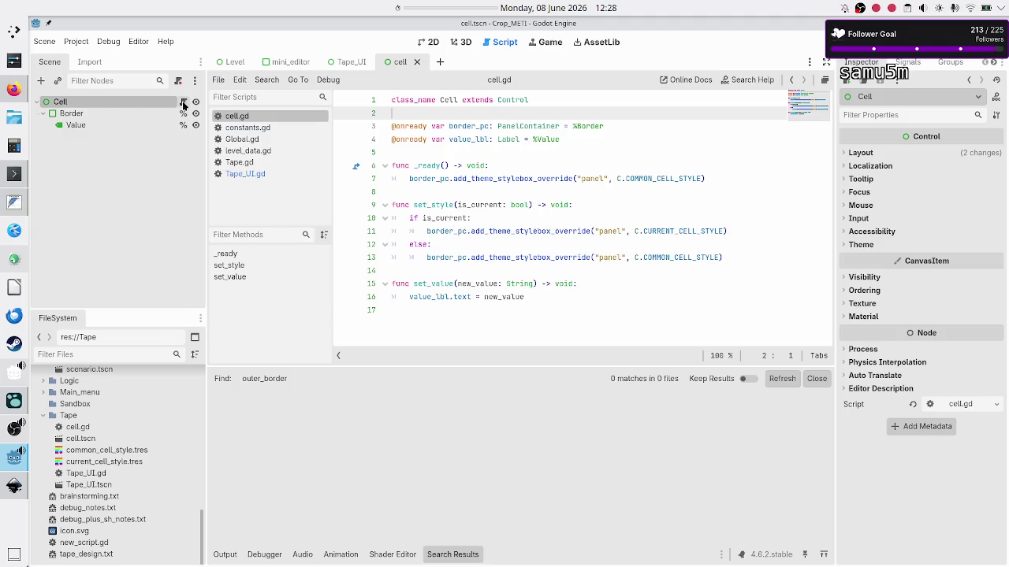
{"action": "left_click", "coordinate": [351, 62]}
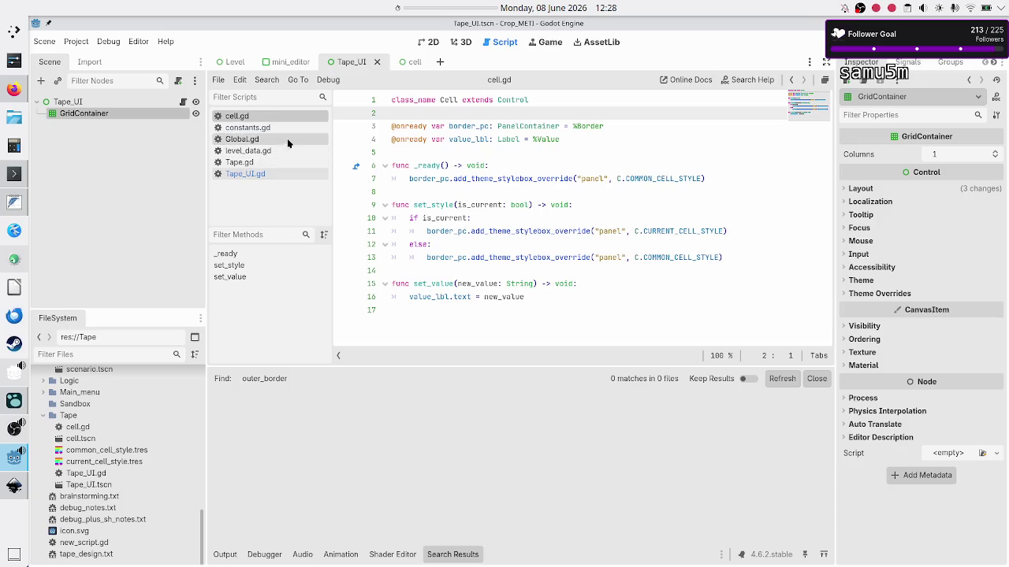
{"action": "left_click", "coordinate": [255, 177]}
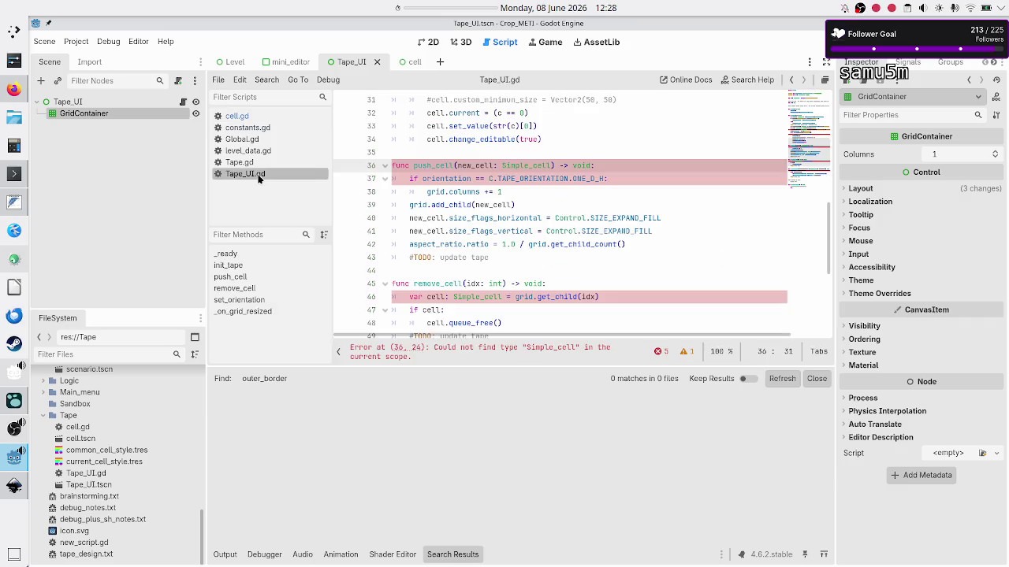
Retype push_cell's parameter (line 36) and remove_cell's variable (line 46) from Simple_cell to Cell
{"action": "double_click", "coordinate": [527, 165]}
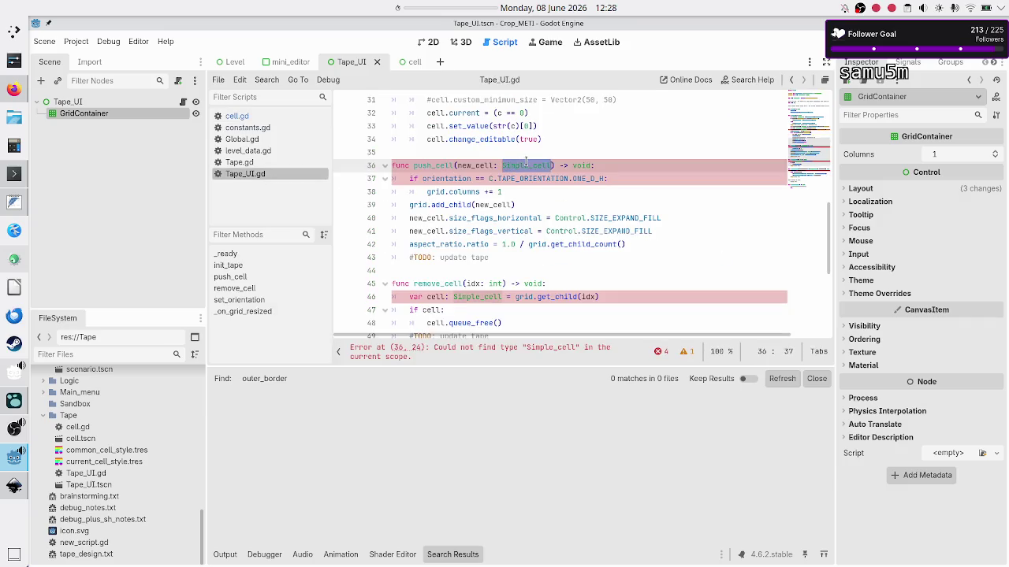
{"action": "type", "text": "Cell"}
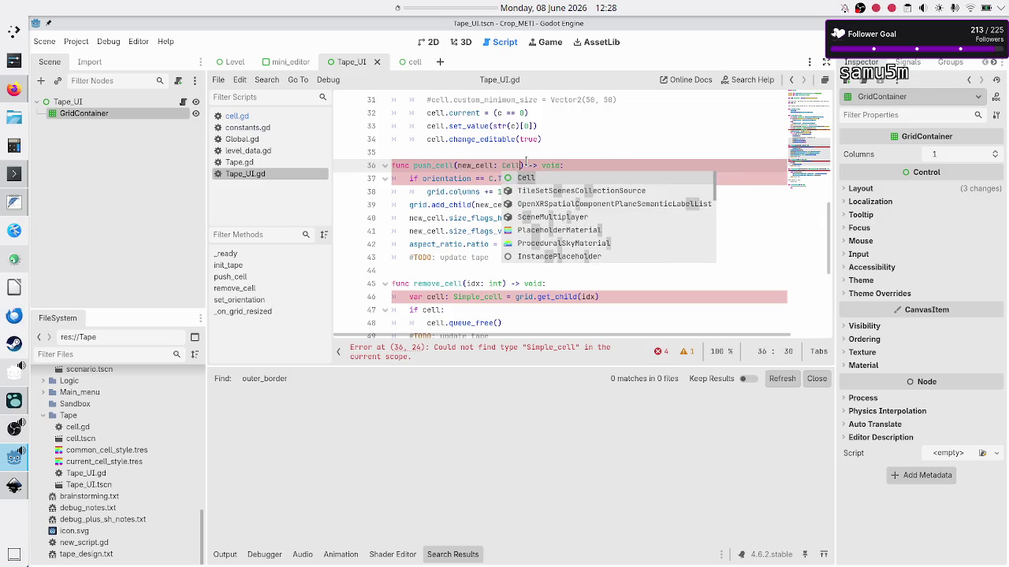
{"action": "key", "text": "Escape"}
{"action": "key", "text": "Down"}
{"action": "key", "text": "Down"}
{"action": "key", "text": "Down"}
{"action": "key", "text": "Down"}
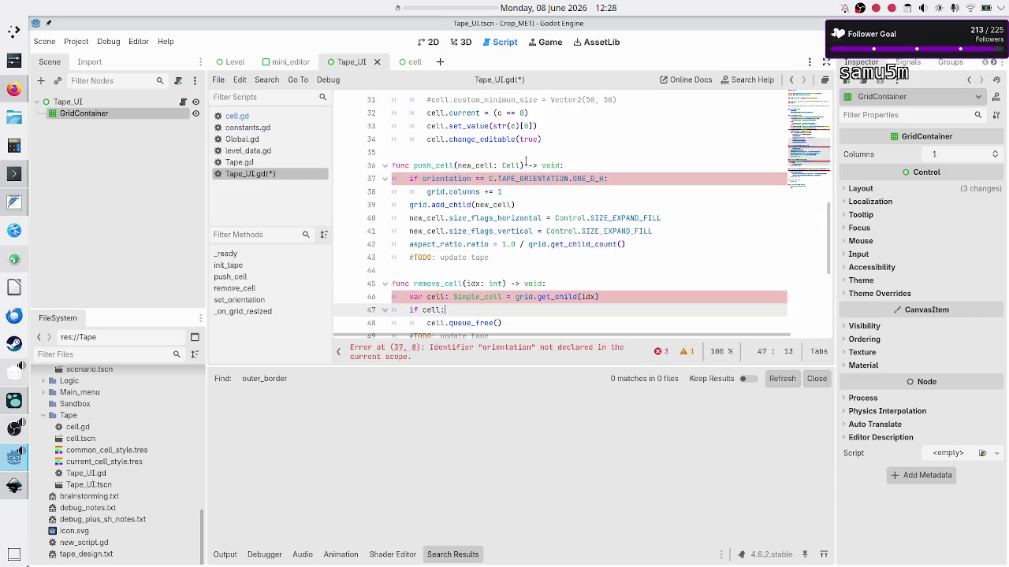
{"action": "key", "text": "Up"}
{"action": "key", "text": "BackSpace"}
{"action": "key", "text": "BackSpace"}
{"action": "key", "text": "BackSpace"}
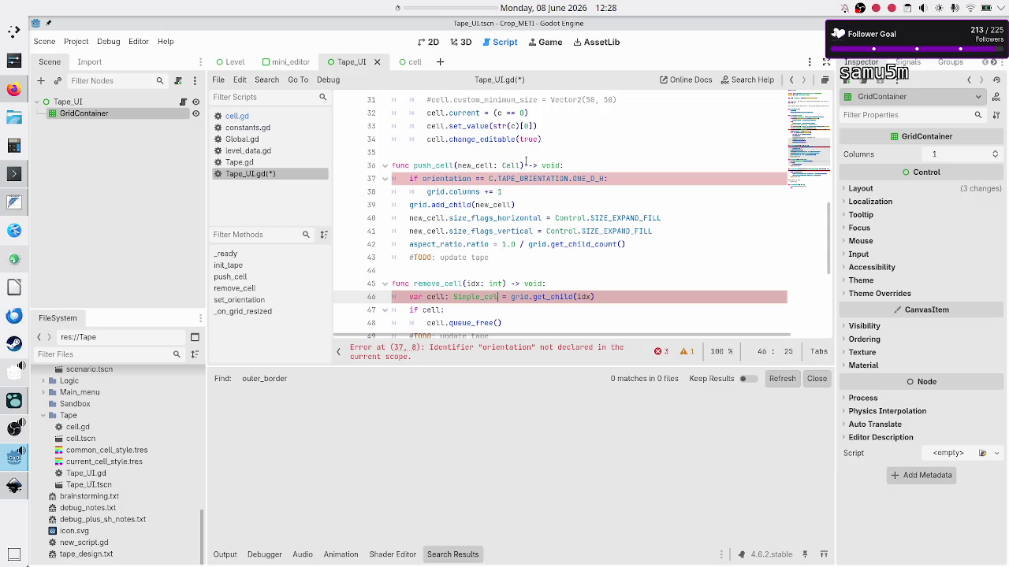
{"action": "type", "text": "Cell"}
{"action": "key", "text": "Escape"}
{"action": "key", "text": "Down"}
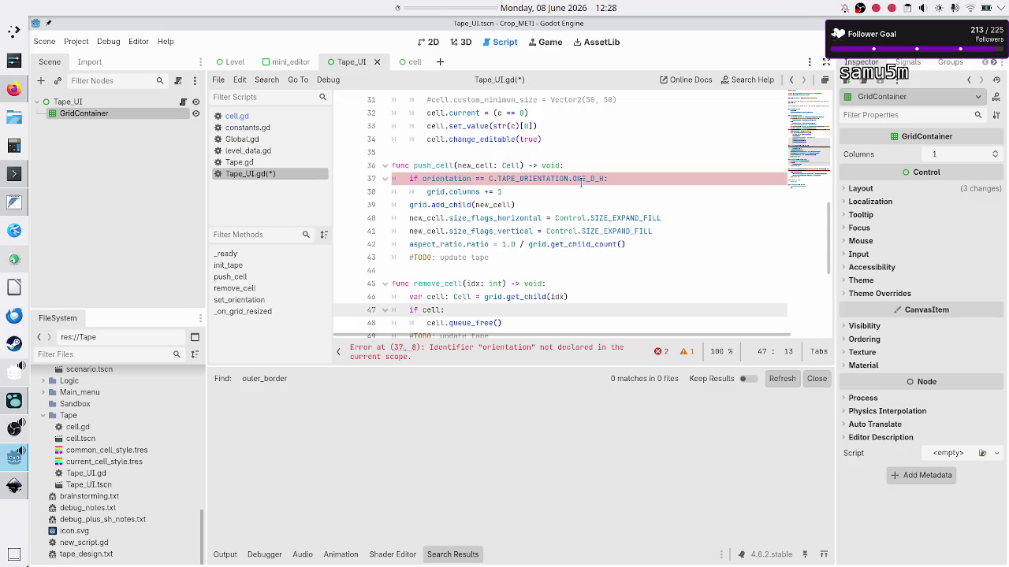
{"action": "mouse_move", "coordinate": [581, 183]}
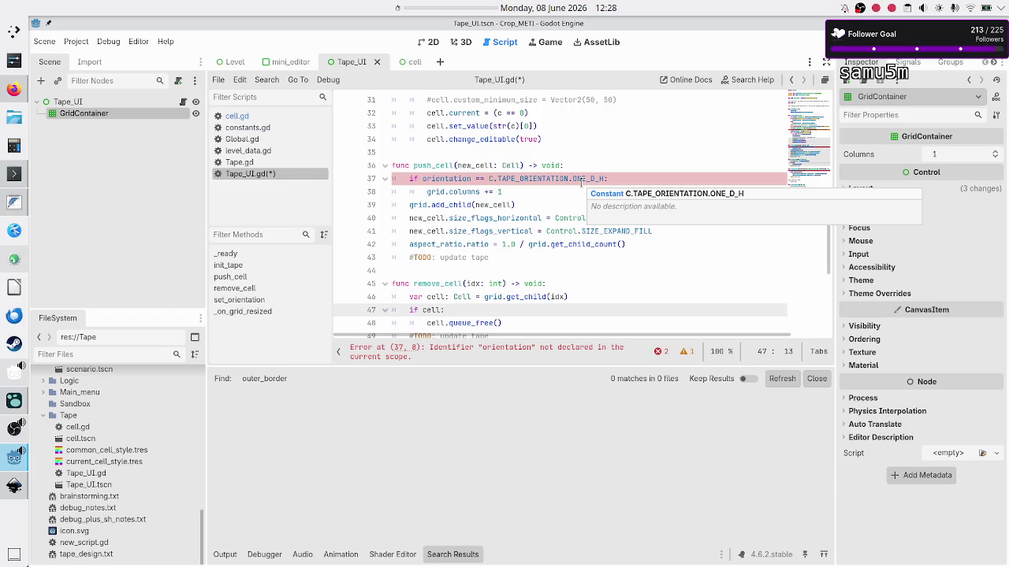
{"action": "left_click", "coordinate": [628, 168]}
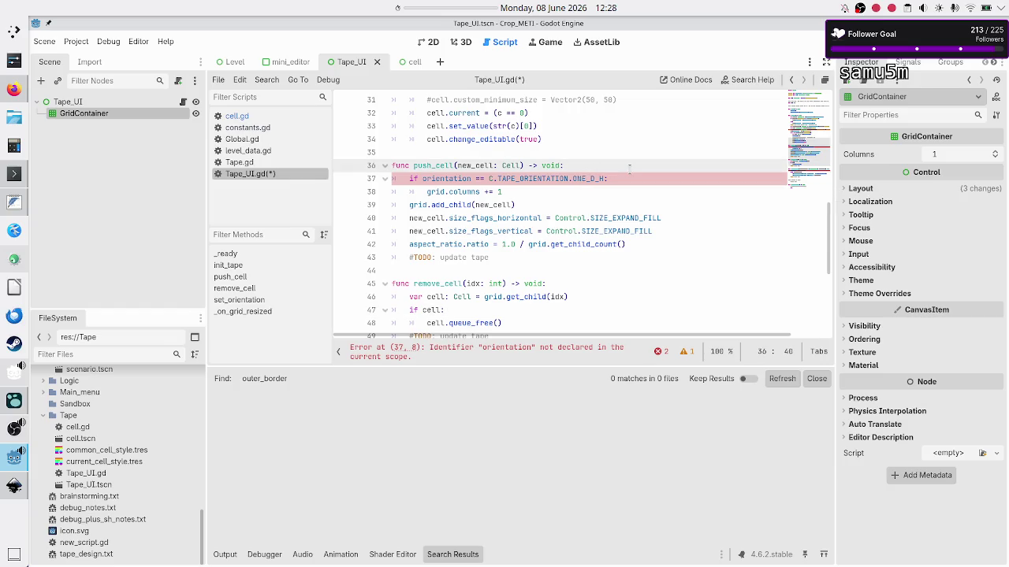
{"action": "key", "text": "Home"}
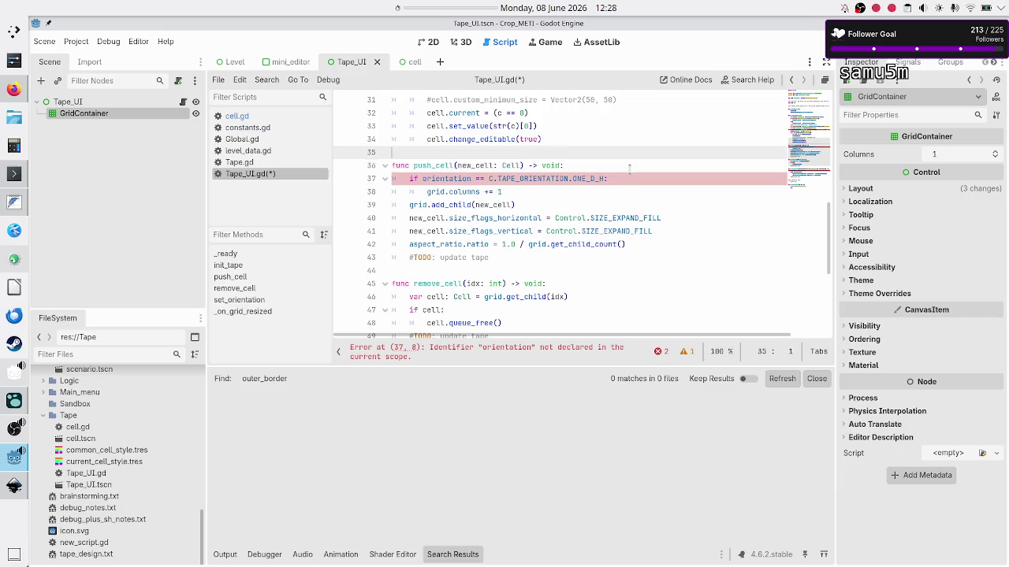
Delete the push_cell and remove_cell functions from Tape_UI.gd
{"action": "key", "text": "shift+Down"}
{"action": "key", "text": "shift+Down"}
{"action": "key", "text": "shift+Down"}
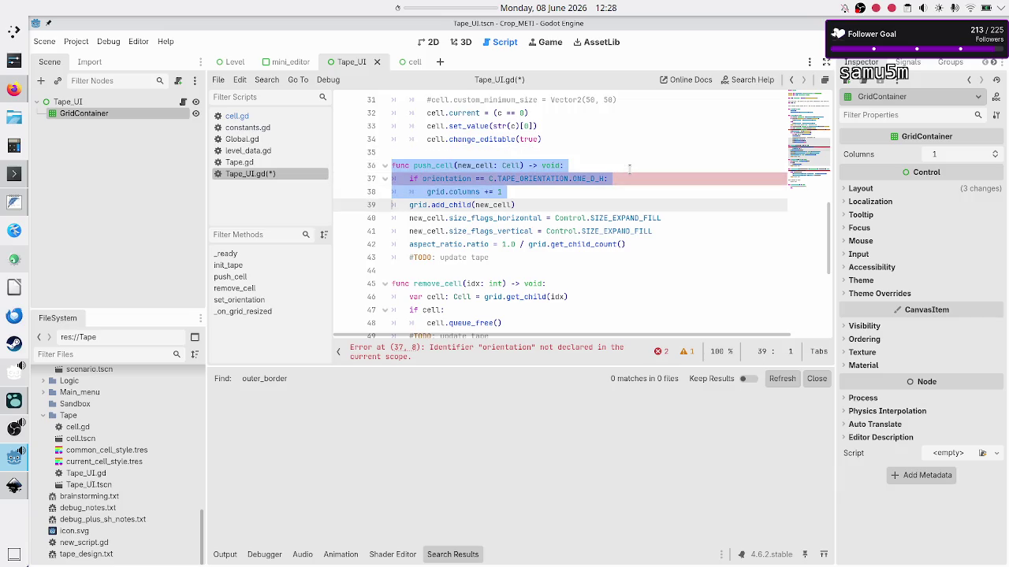
{"action": "key", "text": "shift+Down"}
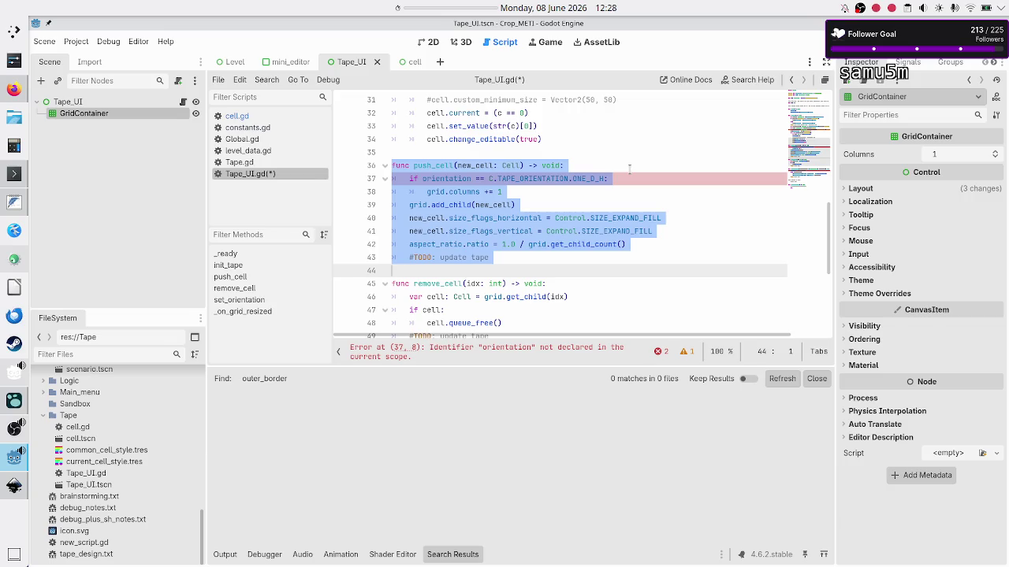
{"action": "key", "text": "shift+Down"}
{"action": "key", "text": "shift+Down"}
{"action": "key", "text": "shift+Down"}
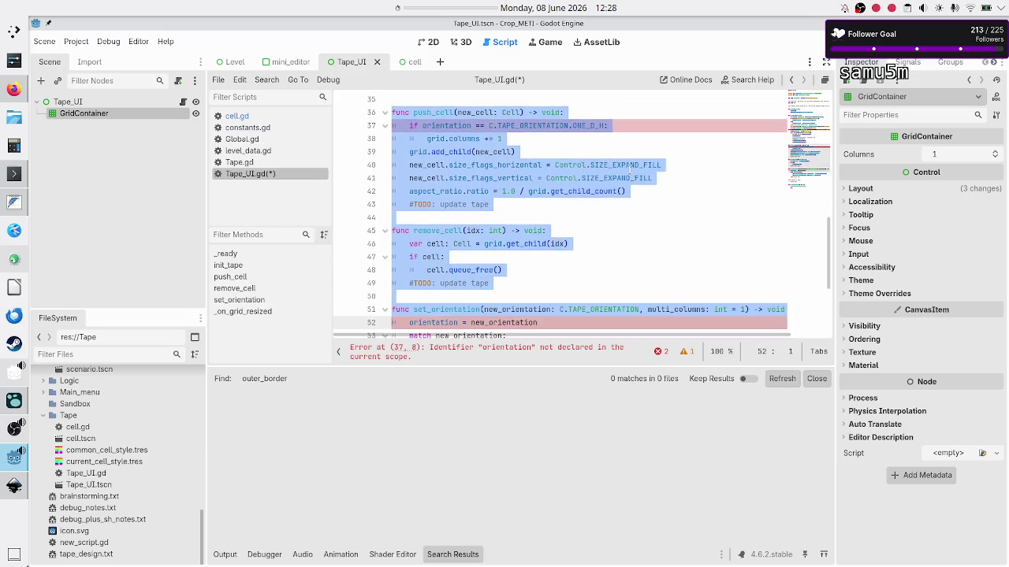
{"action": "key", "text": "shift+Up"}
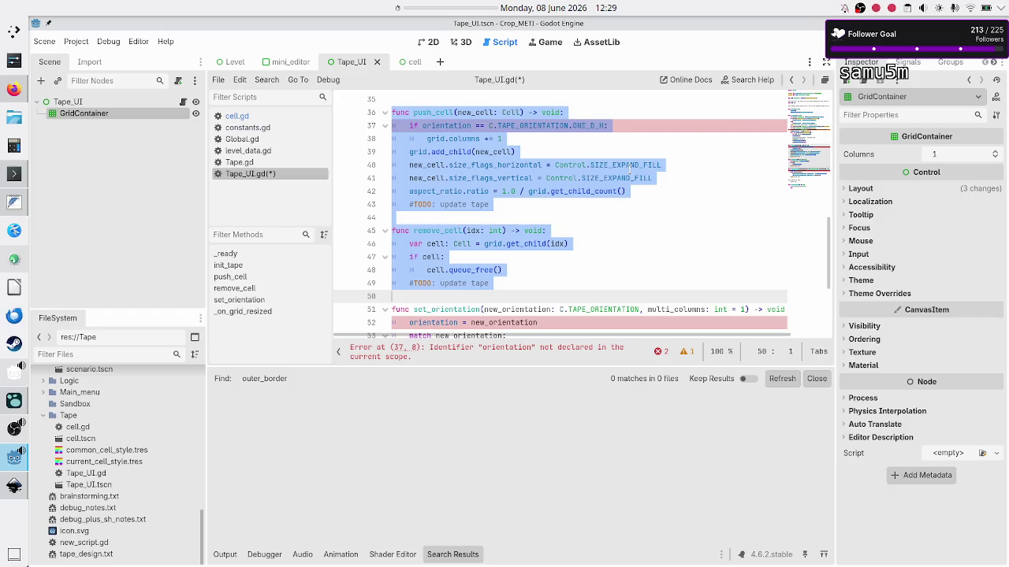
{"action": "key", "text": "BackSpace"}
Delete the set_orientation function and the commented-out export function
{"action": "scroll", "coordinate": [623, 182], "scroll_direction": "up", "scroll_amount": 4}
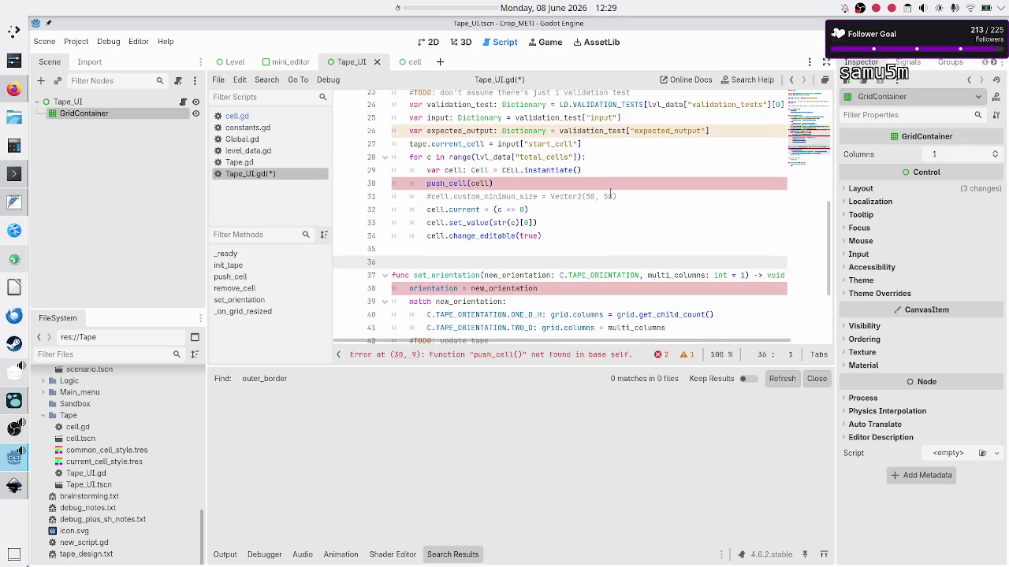
{"action": "key", "text": "shift+Down"}
{"action": "key", "text": "shift+Down"}
{"action": "key", "text": "shift+Down"}
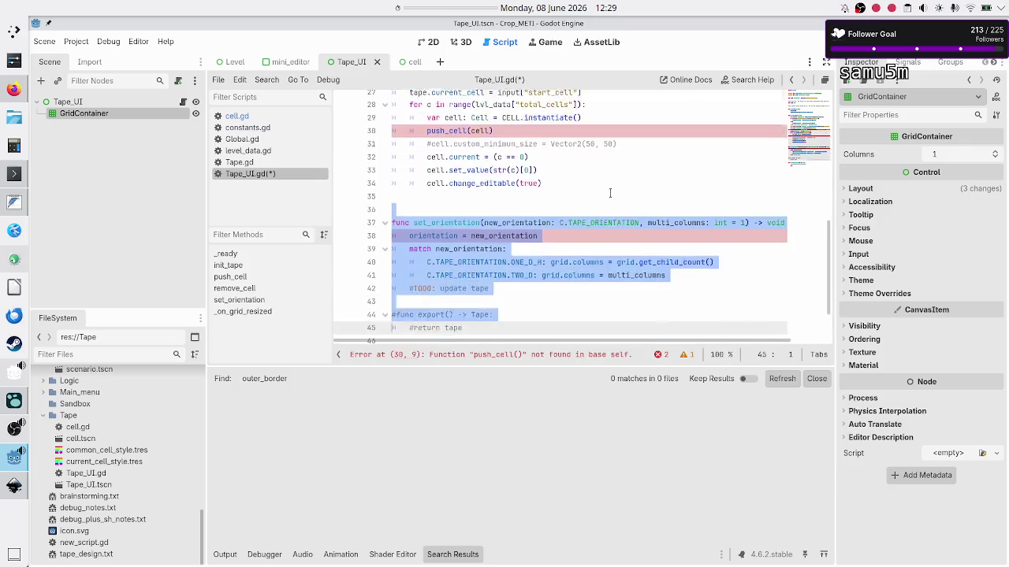
{"action": "key", "text": "shift+Up"}
{"action": "key", "text": "shift+Up"}
{"action": "key", "text": "shift+Up"}
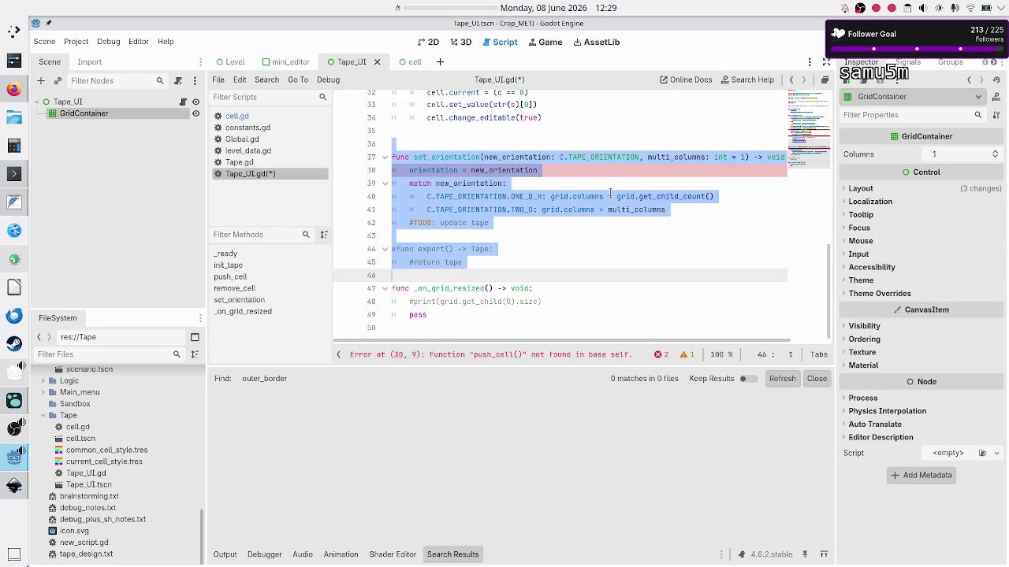
{"action": "key", "text": "Delete"}
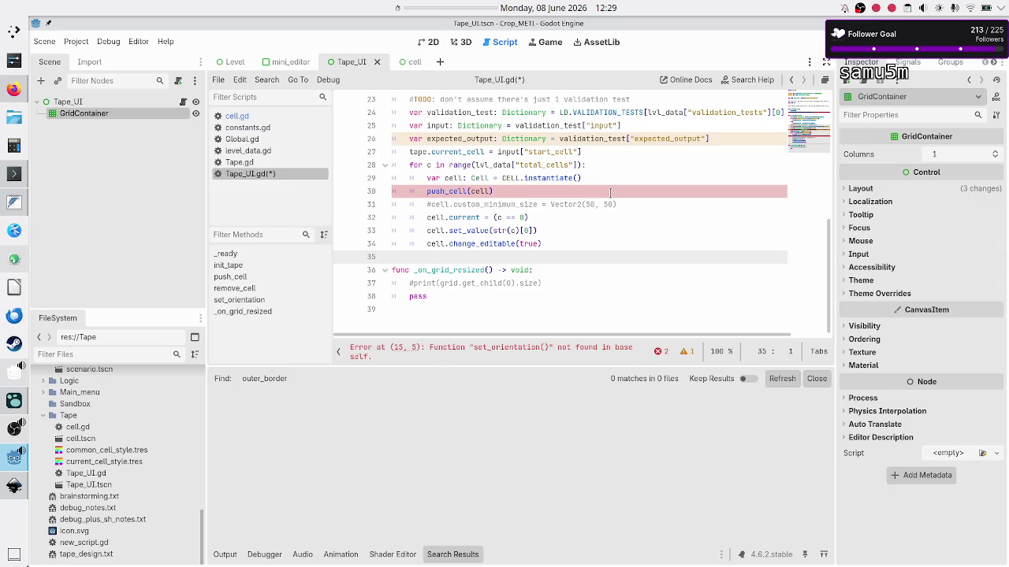
Delete the unused _on_grid_resized function
{"action": "key", "text": "Up"}
{"action": "key", "text": "Down"}
{"action": "key", "text": "Down"}
{"action": "key", "text": "shift+Down"}
{"action": "key", "text": "shift+Down"}
{"action": "key", "text": "shift+Down"}
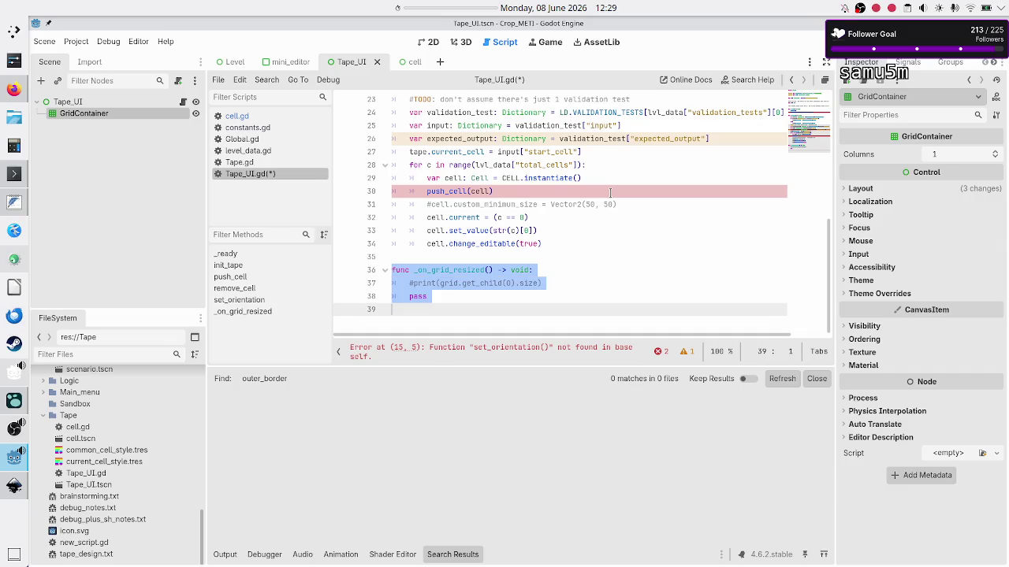
{"action": "key", "text": "Delete"}
{"action": "key", "text": "BackSpace"}
Remove the set_orientation call from _ready, leaving only init_tape()
{"action": "scroll", "coordinate": [621, 132], "scroll_direction": "up", "scroll_amount": 5}
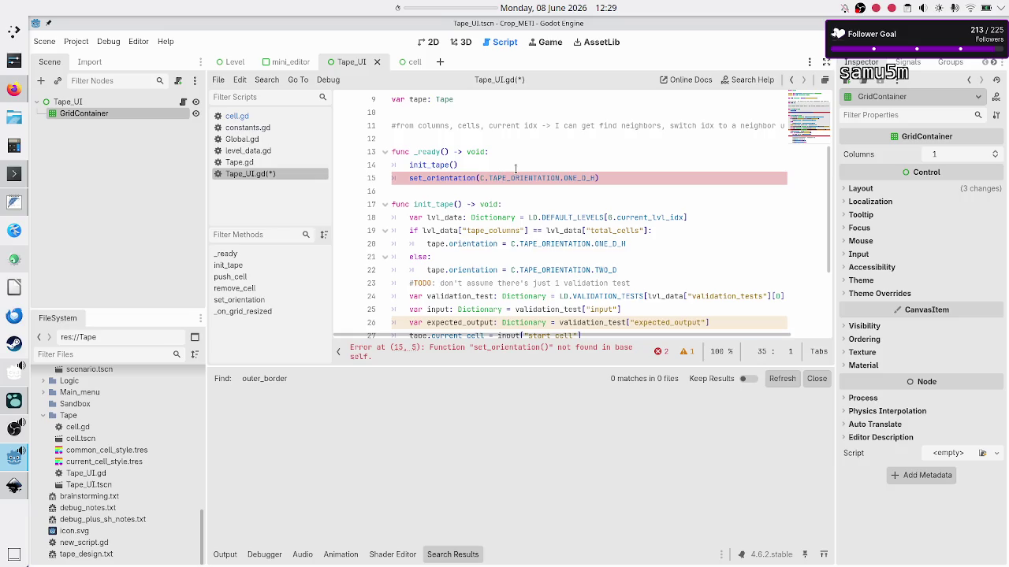
{"action": "left_click", "coordinate": [548, 155]}
{"action": "key", "text": "Down"}
{"action": "key", "text": "Down"}
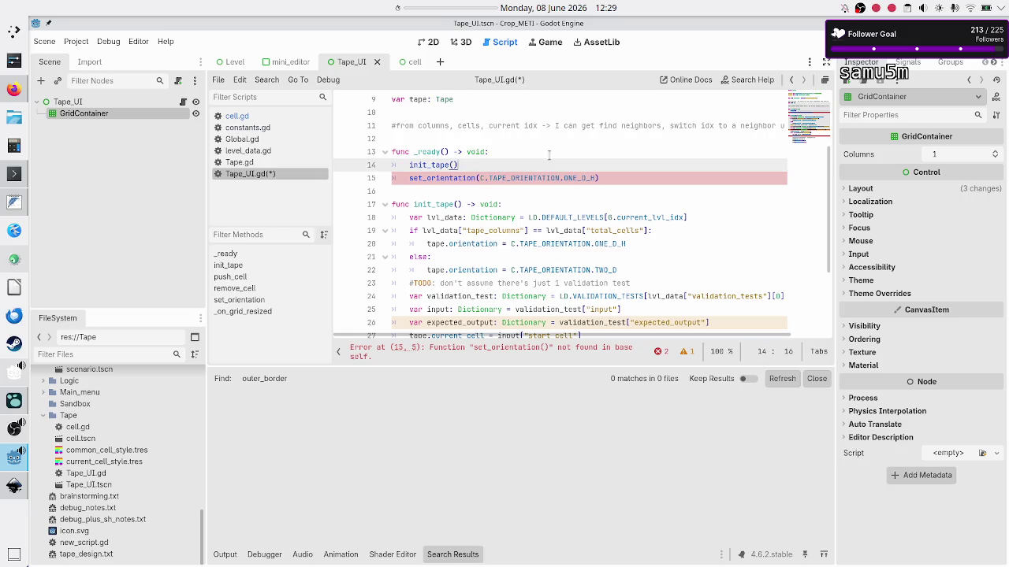
{"action": "key", "text": "Home"}
{"action": "key", "text": "shift+End"}
{"action": "key", "text": "BackSpace"}
{"action": "key", "text": "BackSpace"}
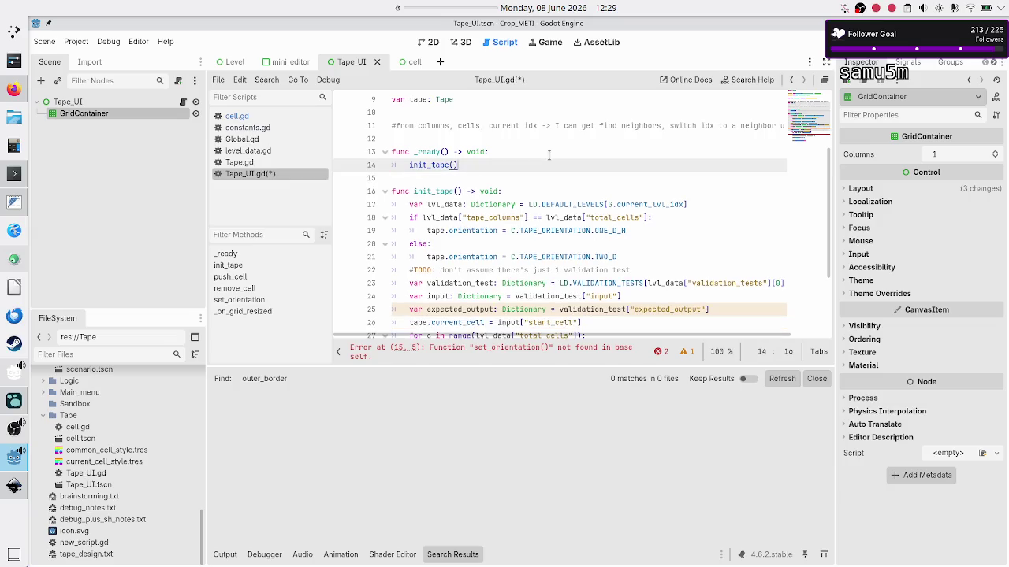
{"action": "key", "text": "Down"}
{"action": "key", "text": "Down"}
{"action": "key", "text": "Down"}
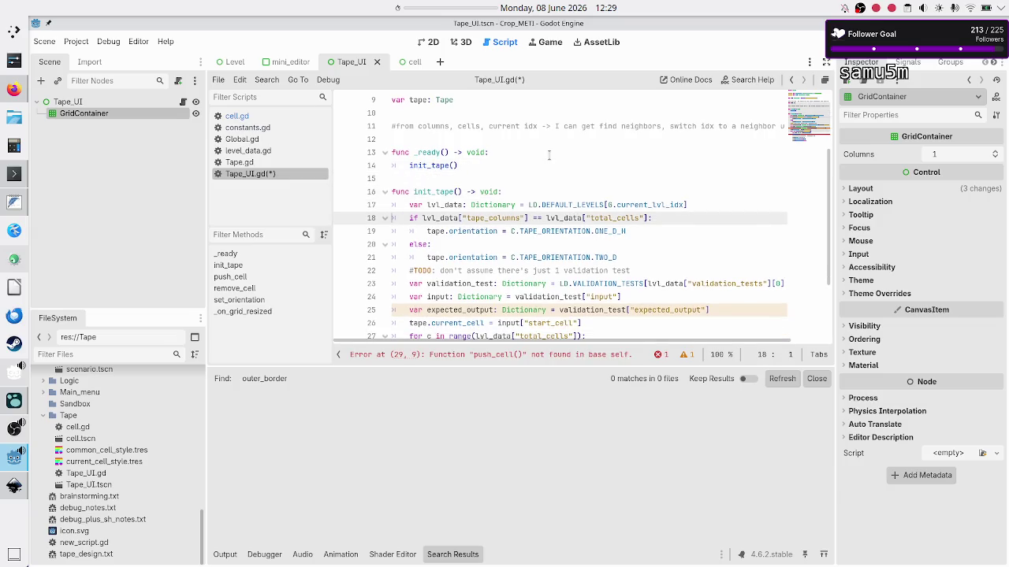
{"action": "key", "text": "shift+End"}
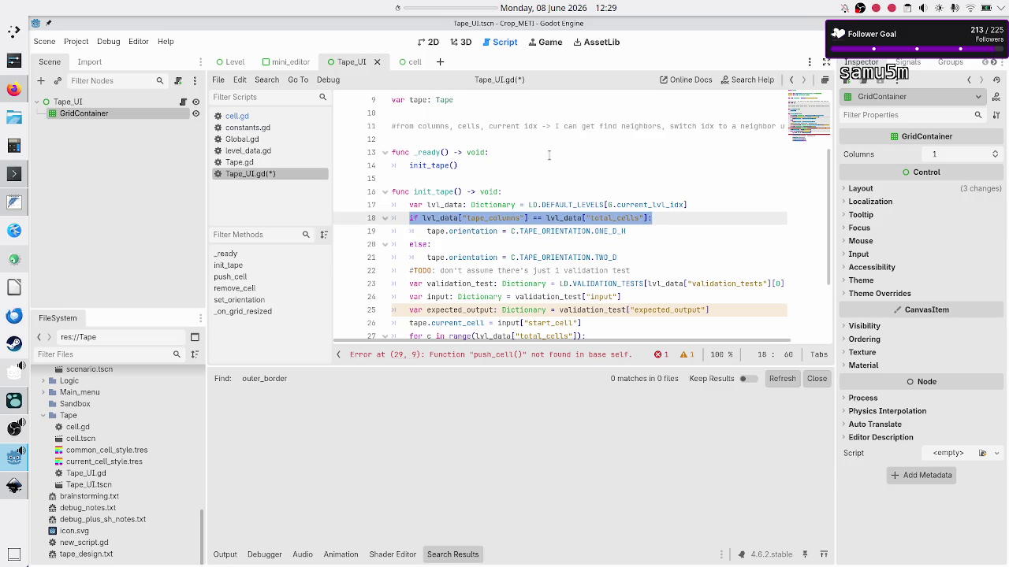
{"action": "key", "text": "Down"}
{"action": "key", "text": "Down"}
{"action": "key", "text": "Down"}
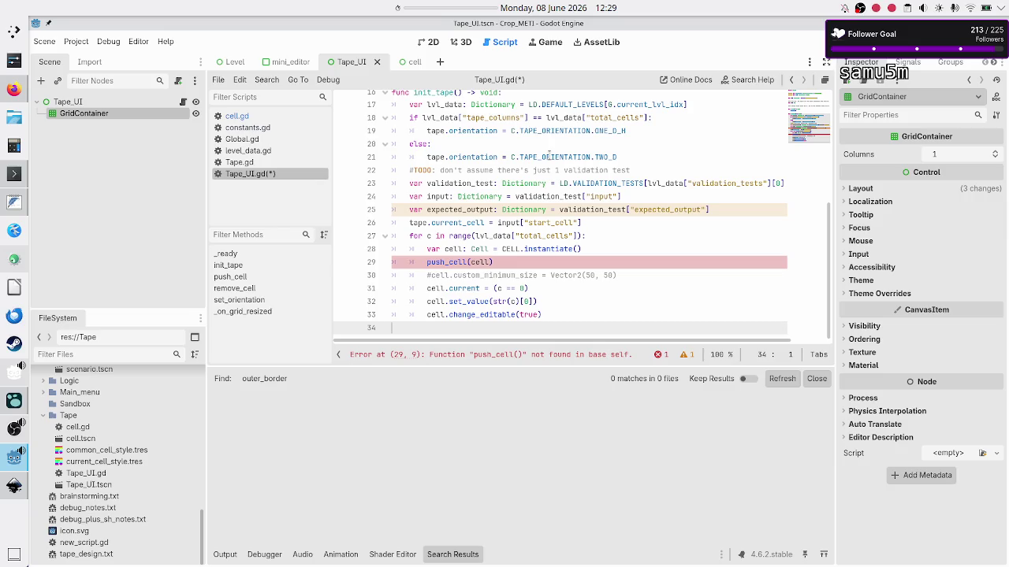
{"action": "key", "text": "Up"}
{"action": "key", "text": "Up"}
{"action": "key", "text": "Up"}
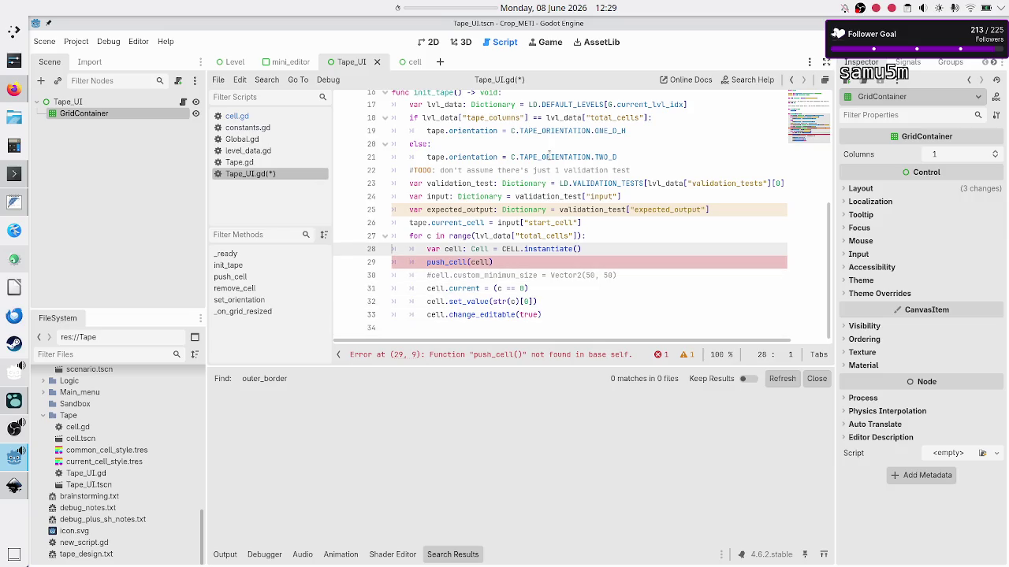
{"action": "key", "text": "Right"}
{"action": "key", "text": "Right"}
{"action": "key", "text": "Right"}
{"action": "key", "text": "ctrl+Right"}
{"action": "key", "text": "shift+Left"}
{"action": "key", "text": "shift+Left"}
{"action": "key", "text": "shift+Left"}
{"action": "key", "text": "Right"}
{"action": "key", "text": "shift+Right"}
{"action": "key", "text": "shift+Right"}
{"action": "key", "text": "shift+Right"}
Rename the CELL preload to CELL_SCENE on line 6 and in line 28's instantiate call
{"action": "key", "text": "Right"}
{"action": "key", "text": "Up"}
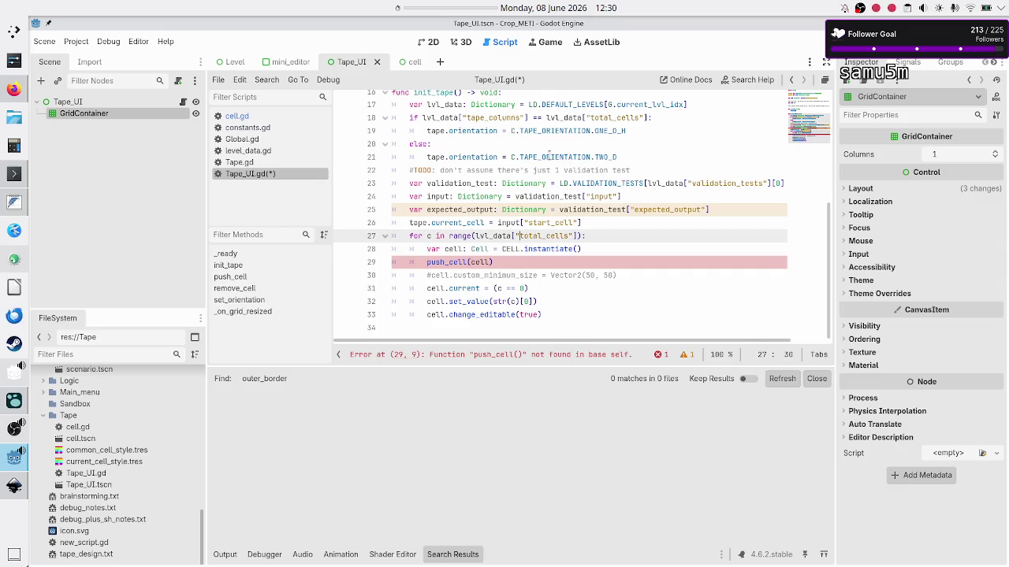
{"action": "key", "text": "Up"}
{"action": "key", "text": "Up"}
{"action": "key", "text": "Up"}
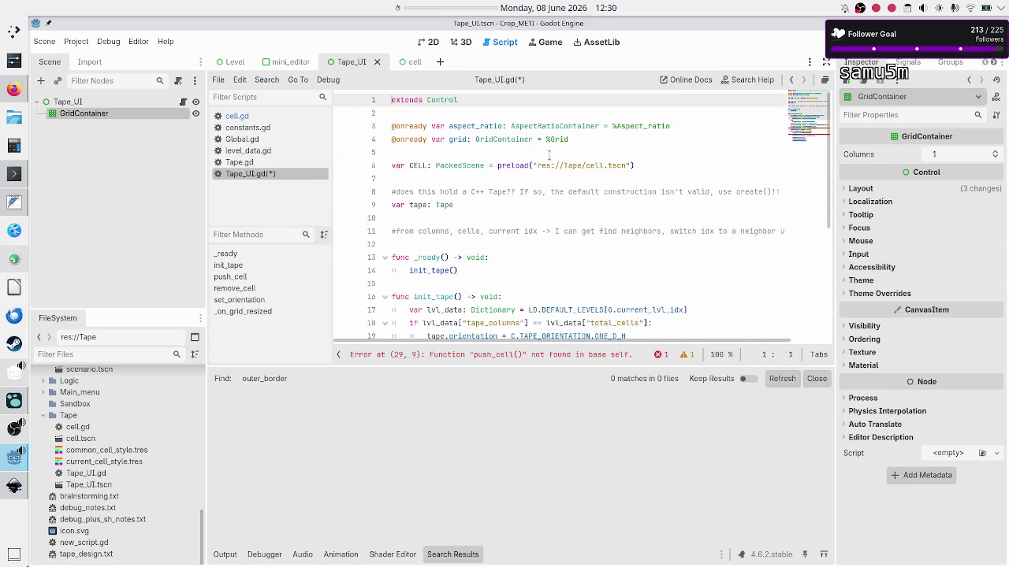
{"action": "key", "text": "Down"}
{"action": "key", "text": "Down"}
{"action": "key", "text": "Down"}
{"action": "key", "text": "Down"}
{"action": "key", "text": "Down"}
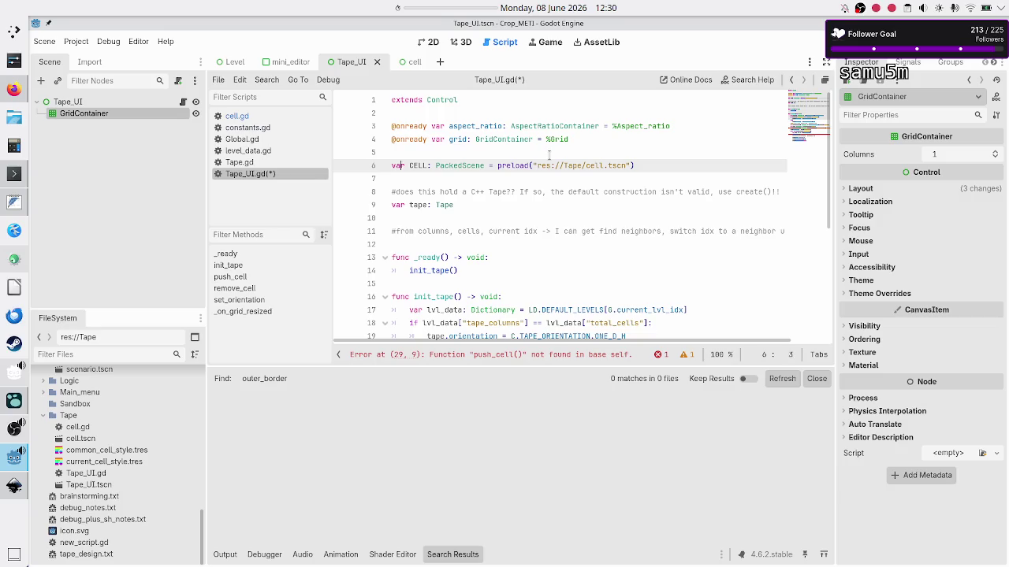
{"action": "type", "text": "_SCENE"}
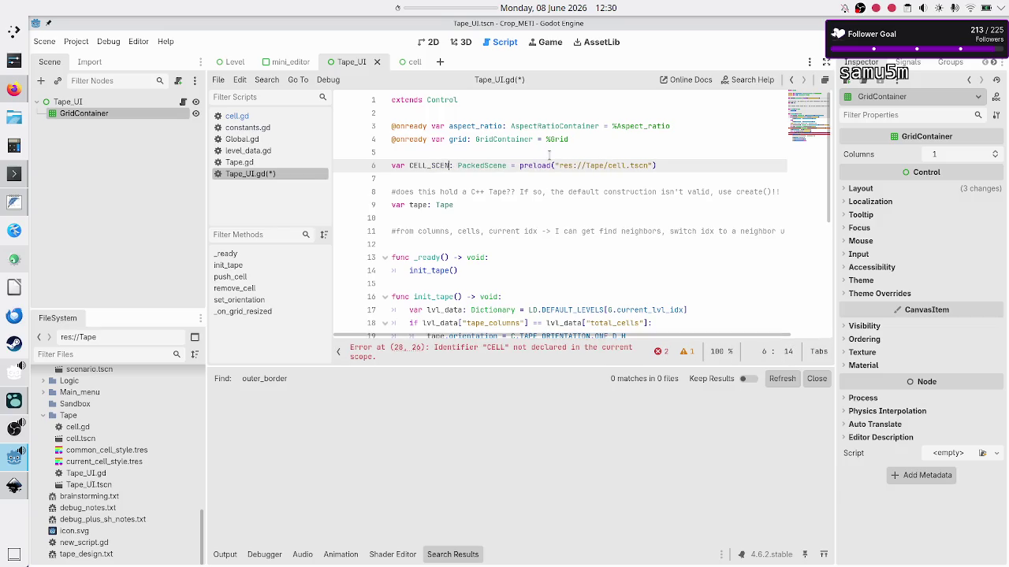
{"action": "key", "text": "Down"}
{"action": "key", "text": "Down"}
{"action": "key", "text": "Down"}
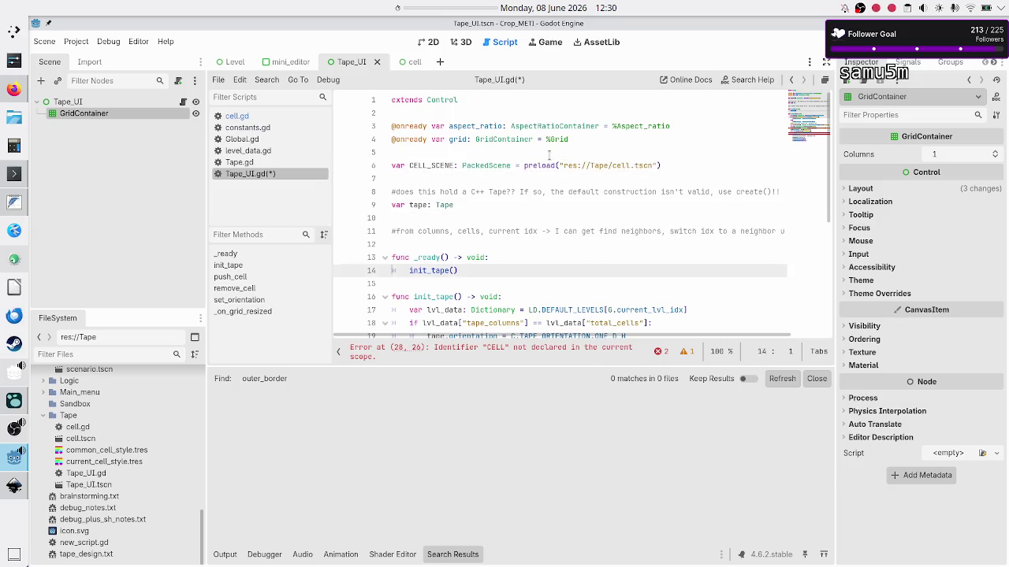
{"action": "key", "text": "Down"}
{"action": "key", "text": "Down"}
{"action": "key", "text": "End"}
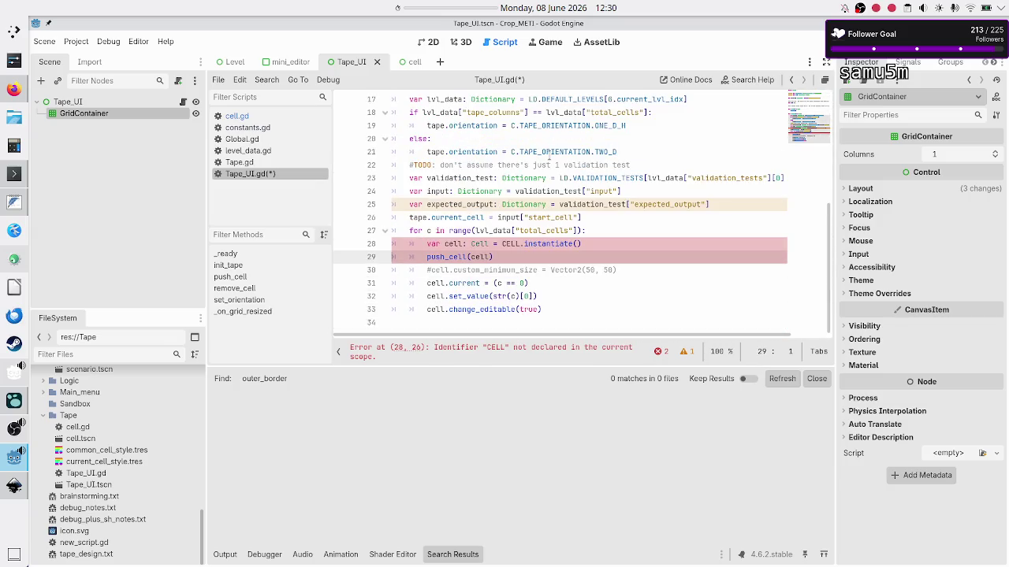
{"action": "key", "text": "Left"}
{"action": "key", "text": "Left"}
{"action": "key", "text": "Left"}
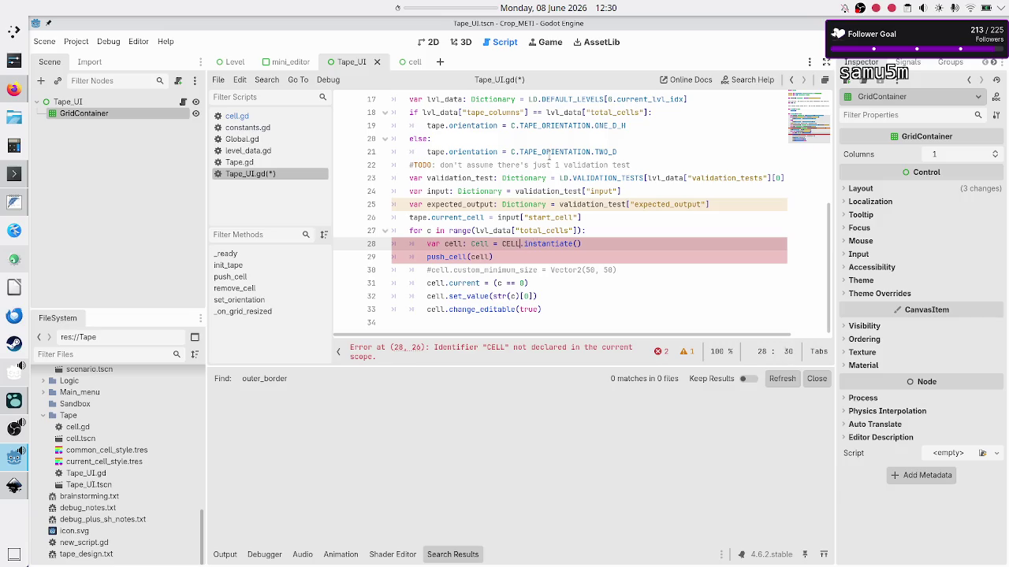
{"action": "type", "text": "_S"}
{"action": "key", "text": "Return"}
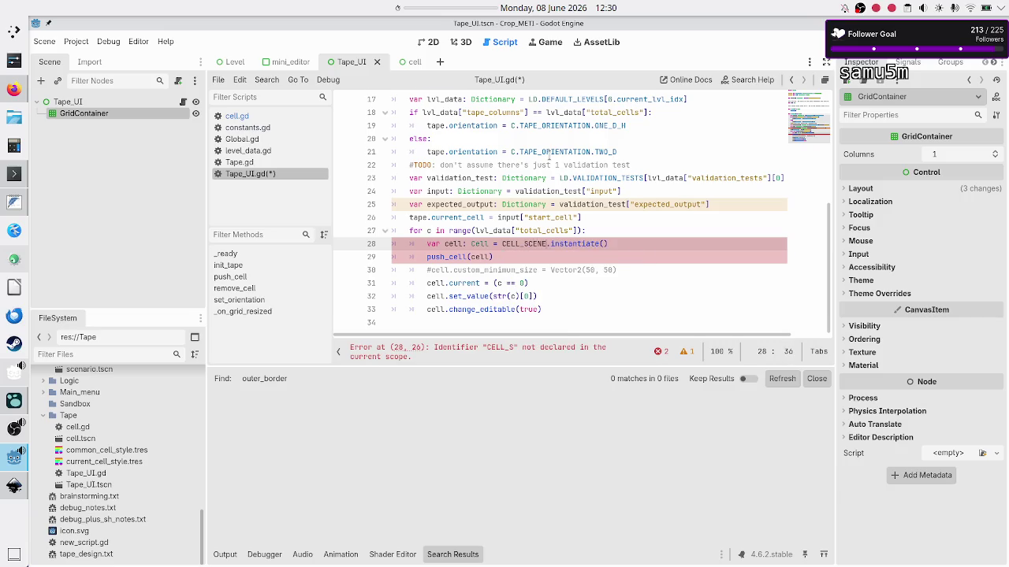
Delete the push_cell(cell) call on line 29
{"action": "key", "text": "Down"}
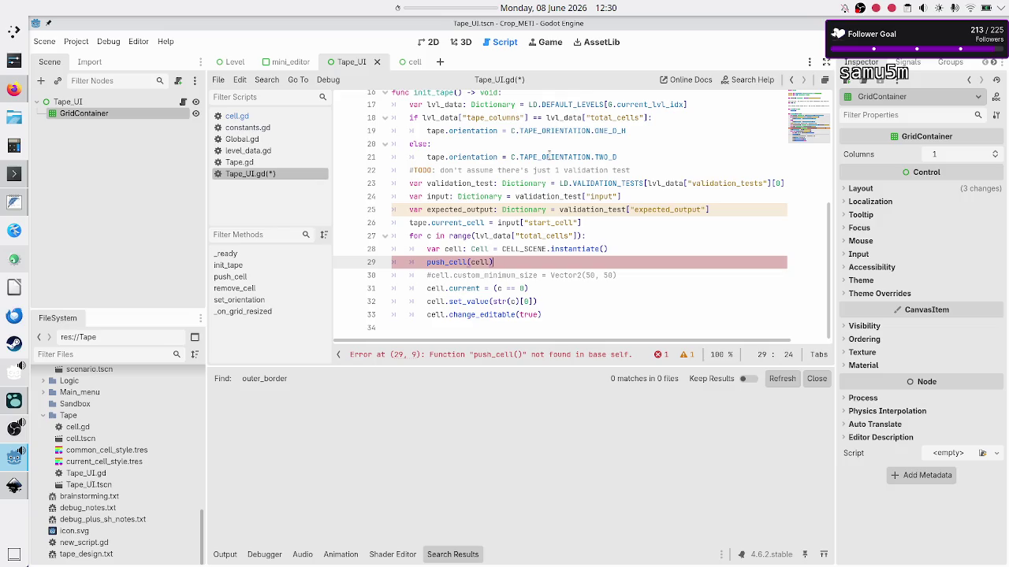
{"action": "key", "text": "Home"}
{"action": "key", "text": "shift+Down"}
{"action": "key", "text": "shift+Home"}
{"action": "key", "text": "Delete"}
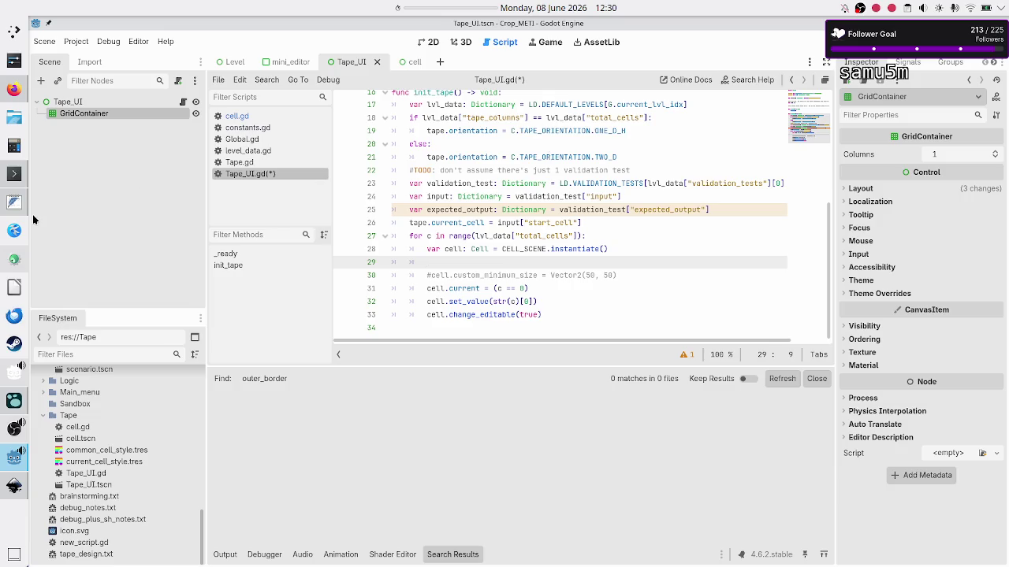
View the level_UI_concepts.svg mockup in Inkscape, then the untitled tape-convention notes
{"action": "left_click", "coordinate": [14, 485]}
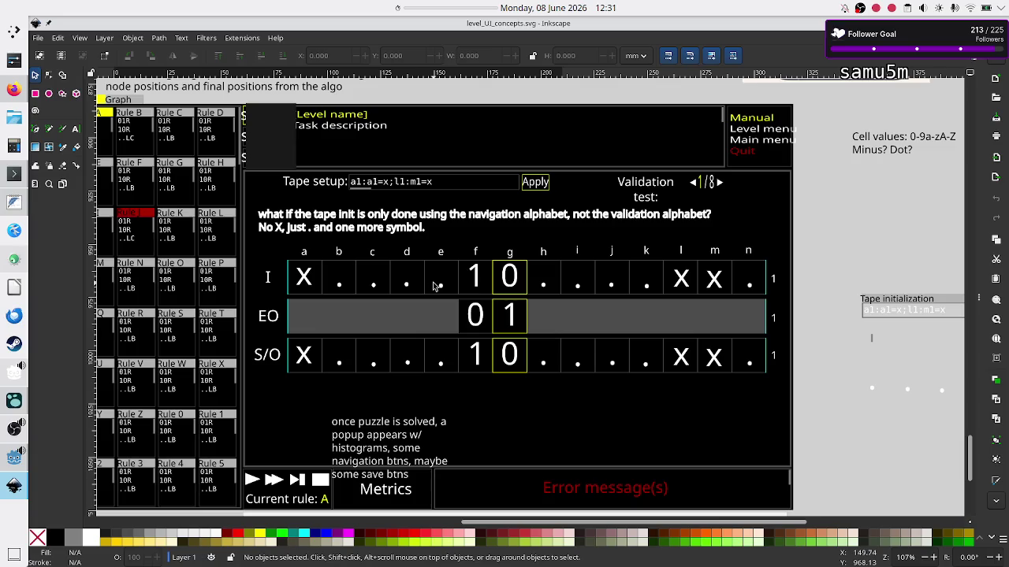
{"action": "left_click", "coordinate": [11, 209]}
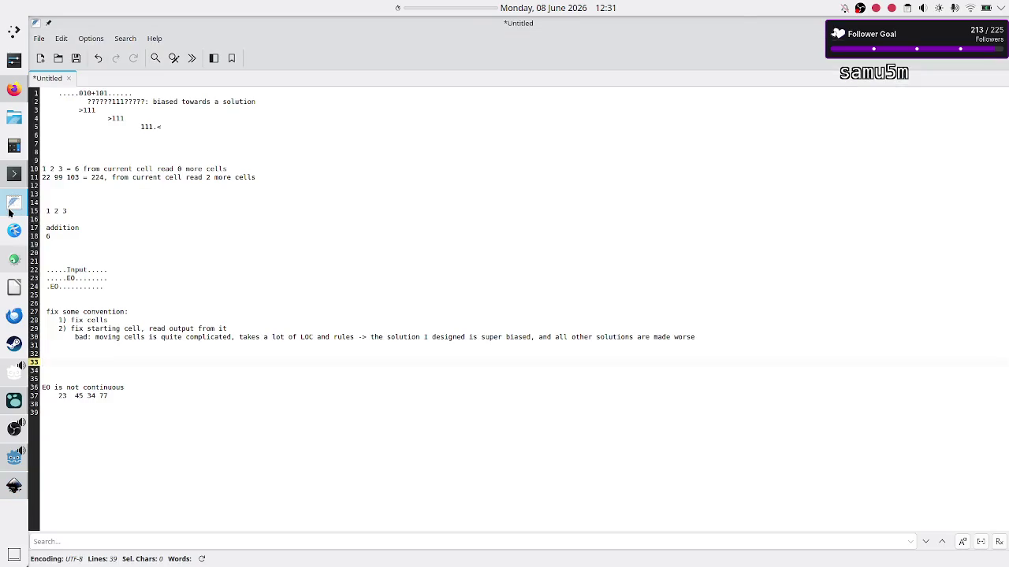
Bring up the Logseq Jun 8th, 2026 journal with the Game 1 tape-design notes
{"action": "mouse_move", "coordinate": [11, 428]}
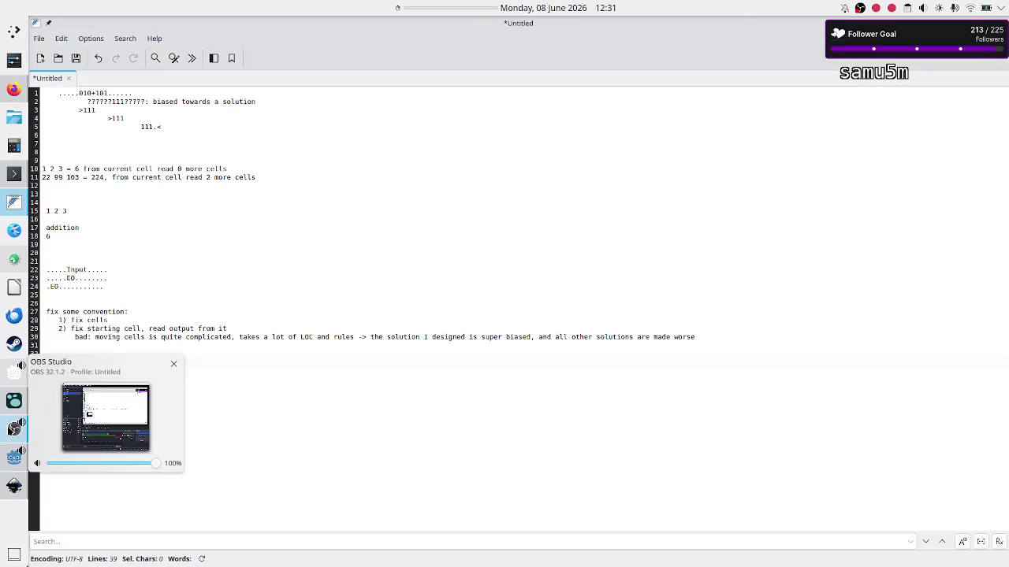
{"action": "mouse_move", "coordinate": [13, 486]}
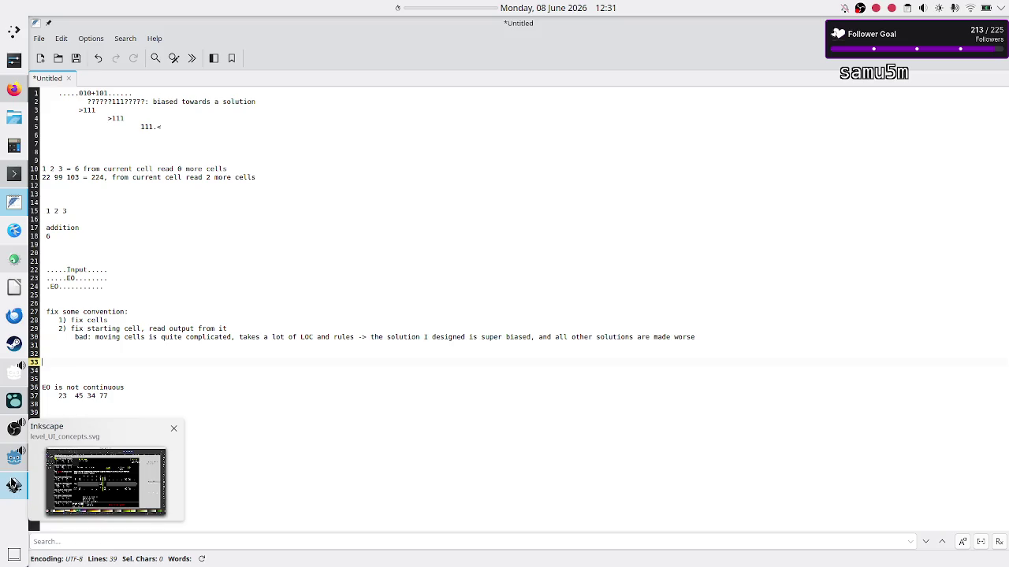
{"action": "mouse_move", "coordinate": [9, 460]}
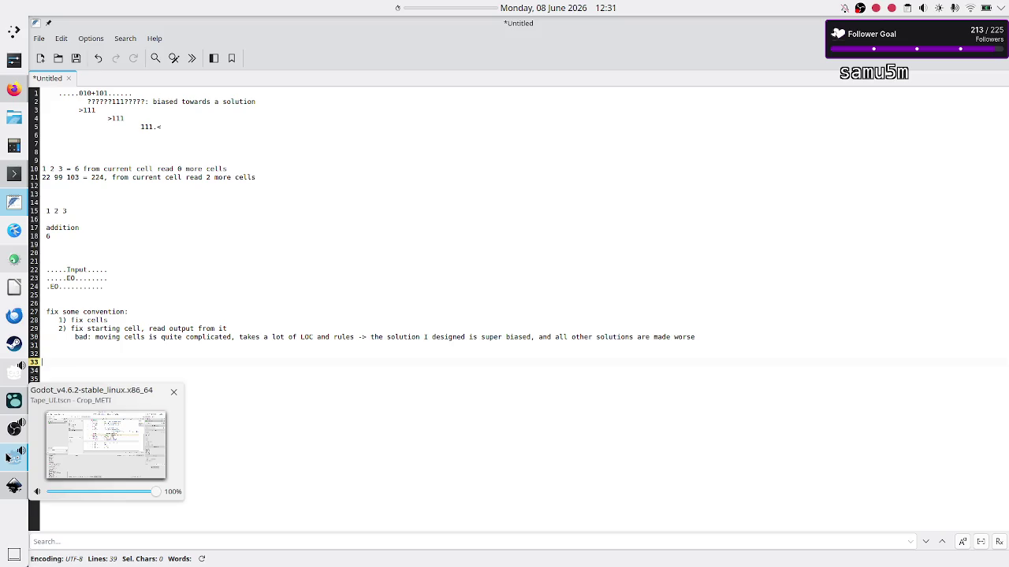
{"action": "left_click", "coordinate": [6, 407]}
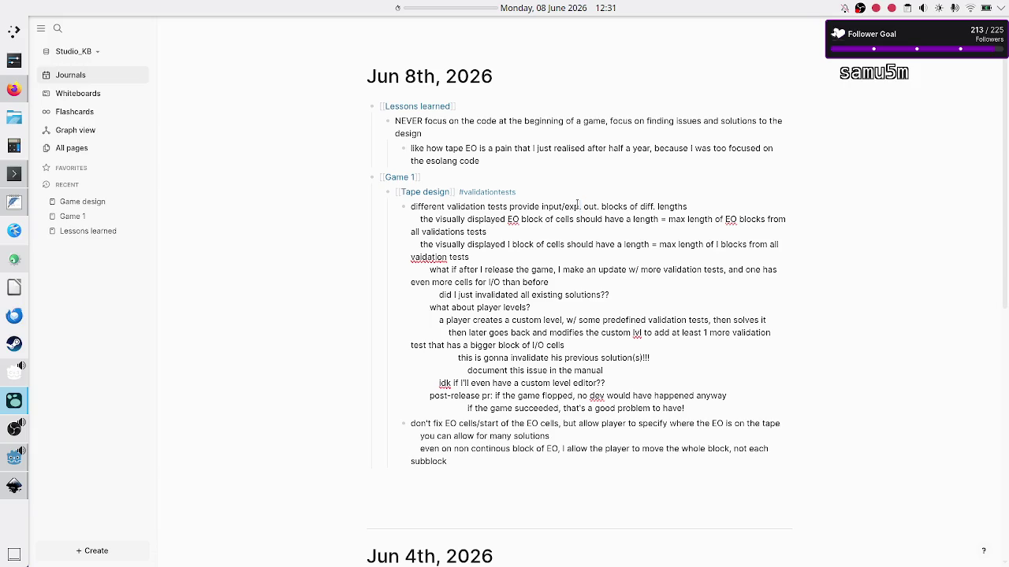
In the Tape design notes, select the I block line up to the max length of I blocks
{"action": "key", "text": "Up"}
{"action": "key", "text": "Down"}
{"action": "key", "text": "shift+Right"}
{"action": "key", "text": "shift+Right"}
{"action": "key", "text": "shift+Right"}
{"action": "key", "text": "shift+Right"}
{"action": "key", "text": "shift+Right"}
{"action": "key", "text": "shift+Right"}
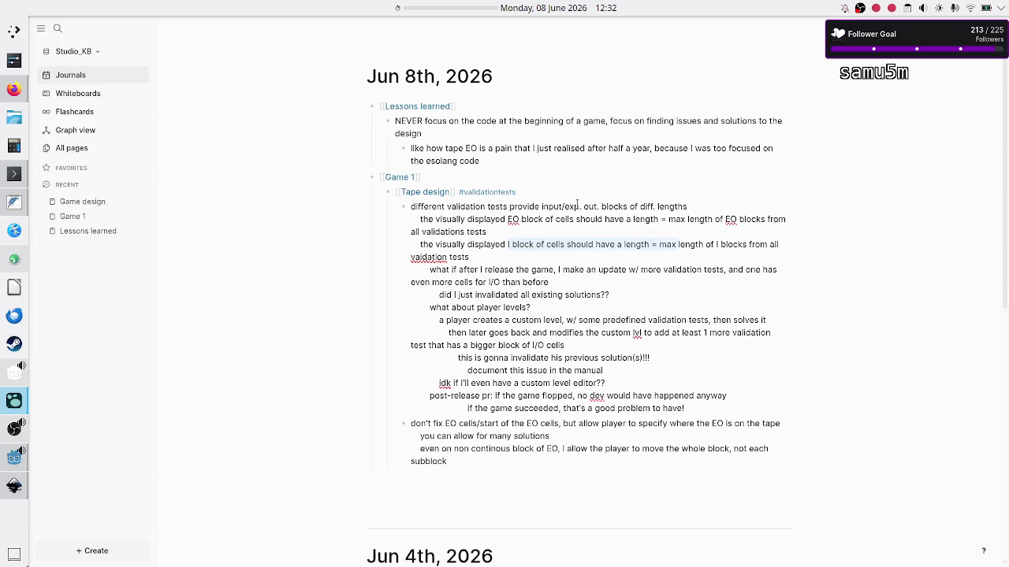
{"action": "key", "text": "shift+Right"}
{"action": "key", "text": "shift+Right"}
{"action": "key", "text": "shift+Right"}
{"action": "left_click", "coordinate": [13, 487]}
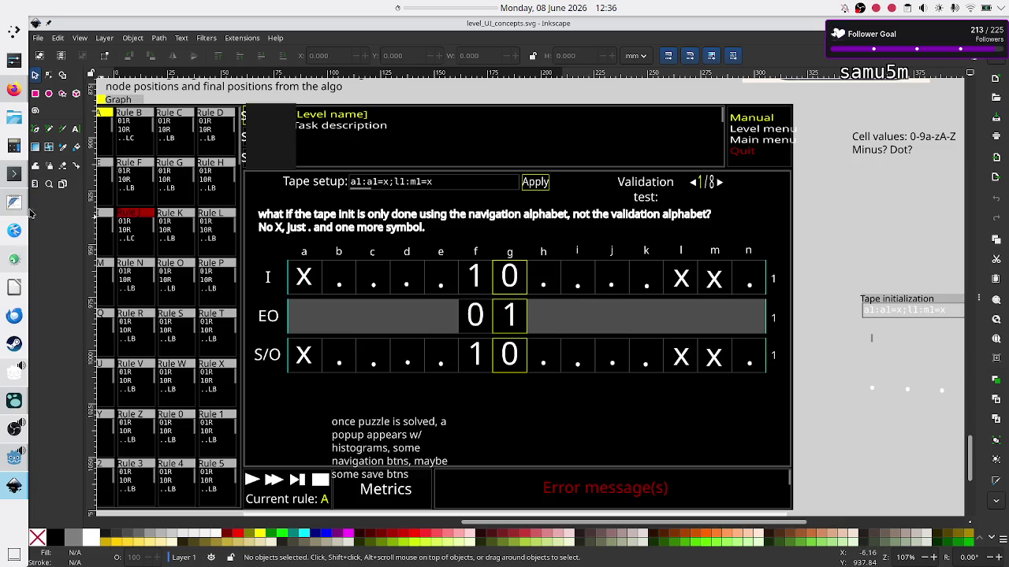
Return to the untitled FeatherPad tape notes
{"action": "left_click", "coordinate": [14, 205]}
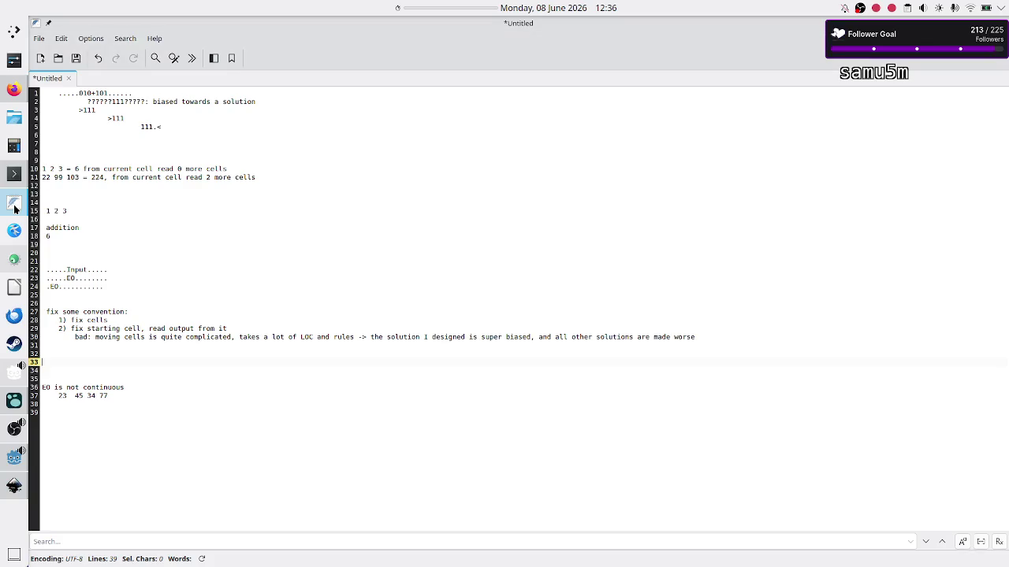
At line 8, add 'all validation tests must have exactly 8 digits/8 cells' with a '1 + 2' example below
{"action": "left_click", "coordinate": [122, 204]}
{"action": "key", "text": "Up"}
{"action": "key", "text": "Up"}
{"action": "key", "text": "Up"}
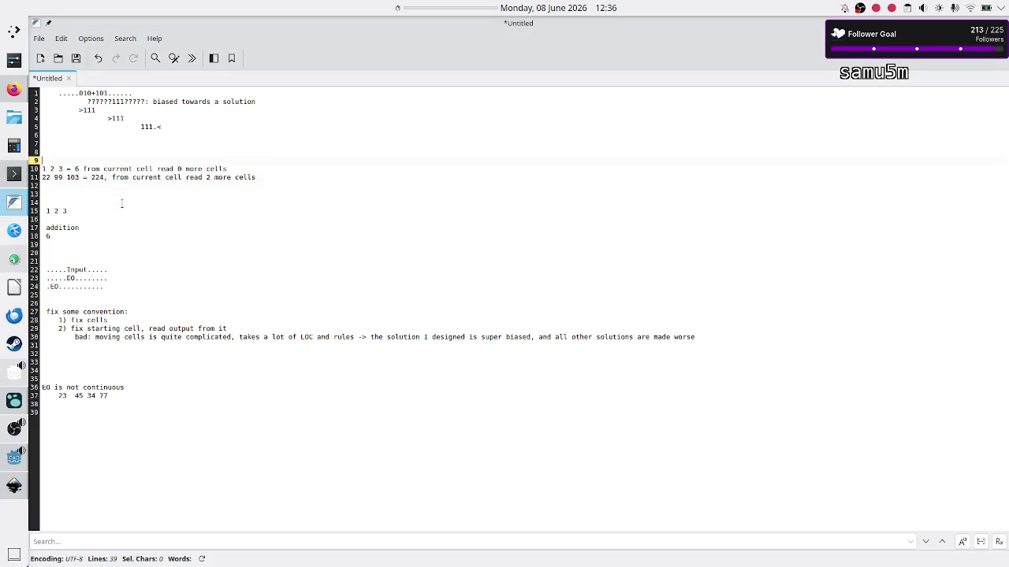
{"action": "key", "text": "Up"}
{"action": "key", "text": "Return"}
{"action": "key", "text": "Up"}
{"action": "key", "text": "Return"}
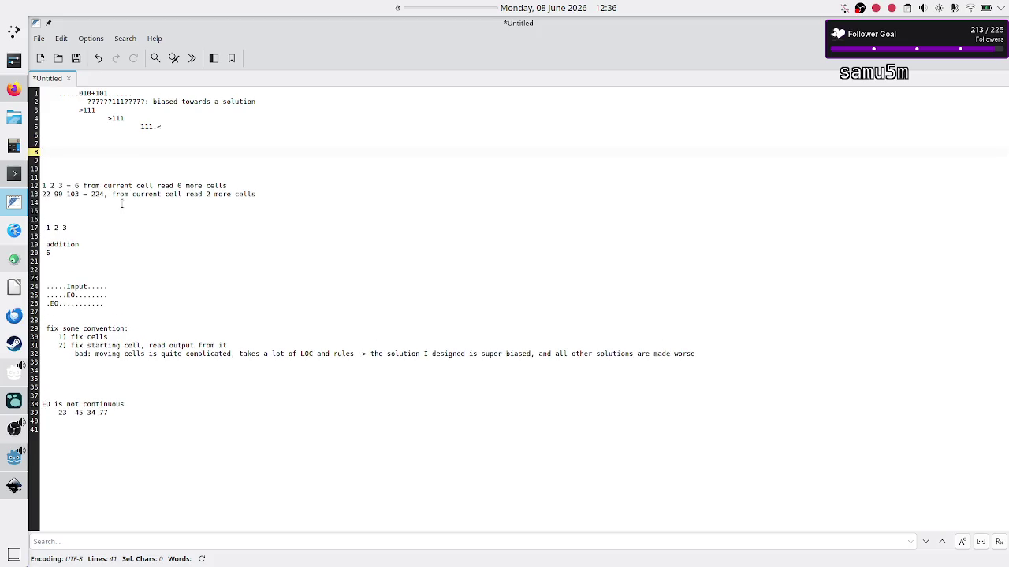
{"action": "type", "text": "all validation t"}
{"action": "type", "text": "ests"}
{"action": "type", "text": " must have e"}
{"action": "type", "text": "xactly "}
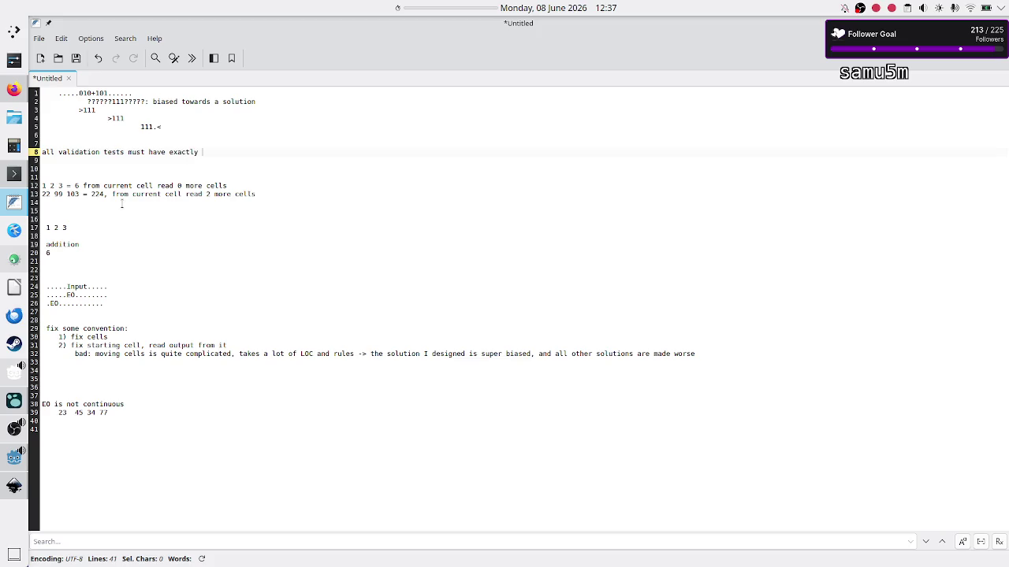
{"action": "type", "text": "8 digits/"}
{"action": "type", "text": "8 cells"}
{"action": "key", "text": "Return"}
{"action": "key", "text": "Return"}
{"action": "key", "text": "Return"}
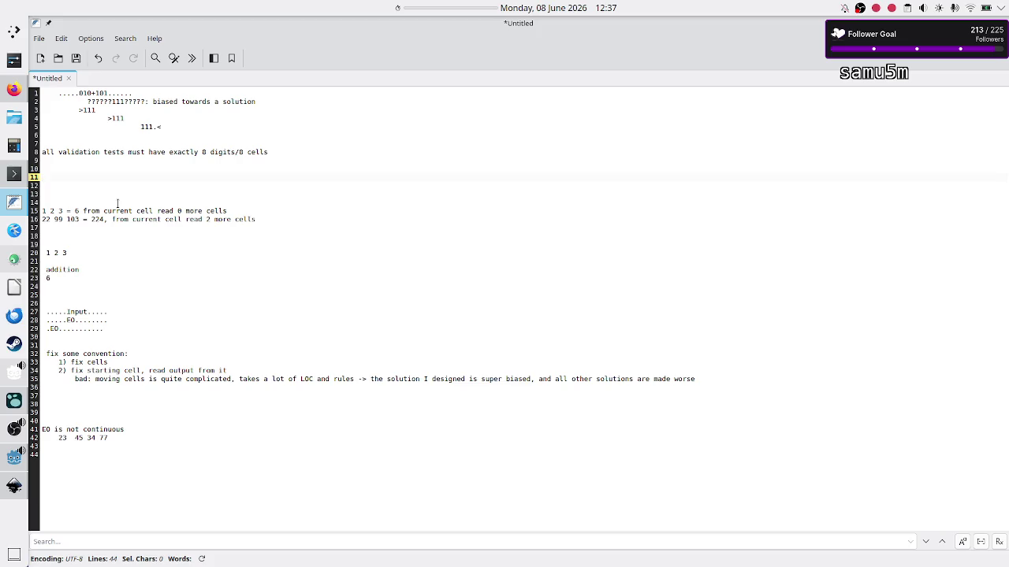
{"action": "type", "text": "1"}
{"action": "type", "text": " + 2"}
Add the heading 'addition' above the 1 + 2 example
{"action": "key", "text": "alt+Tab"}
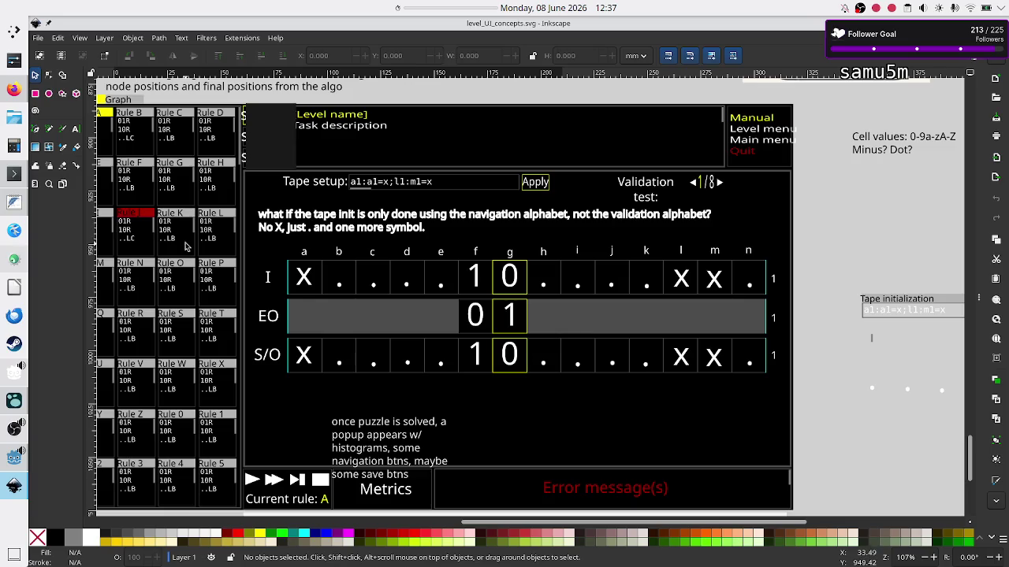
{"action": "key", "text": "alt+Tab"}
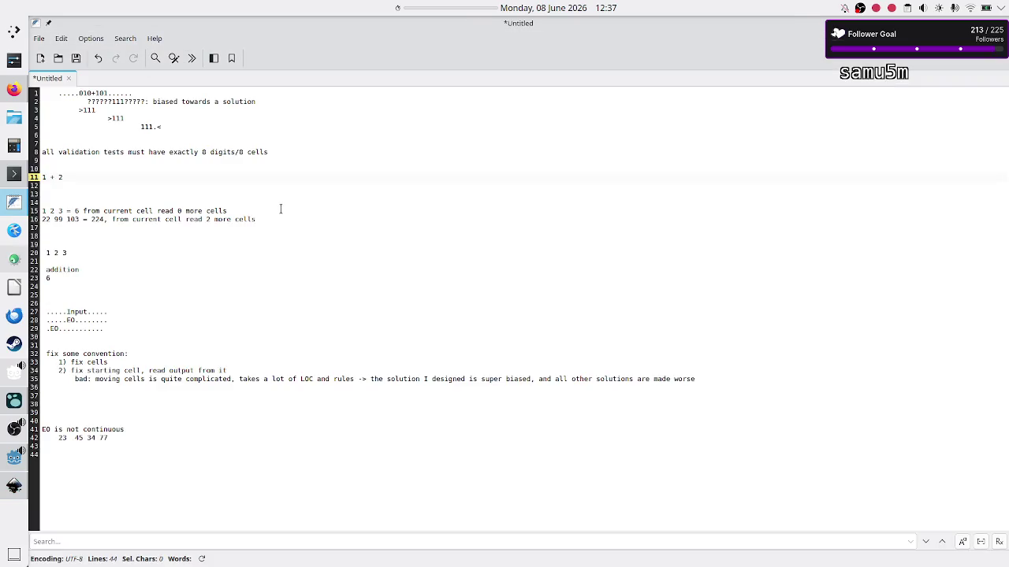
{"action": "key", "text": "Up"}
{"action": "type", "text": "single digit "}
{"action": "type", "text": "additio"}
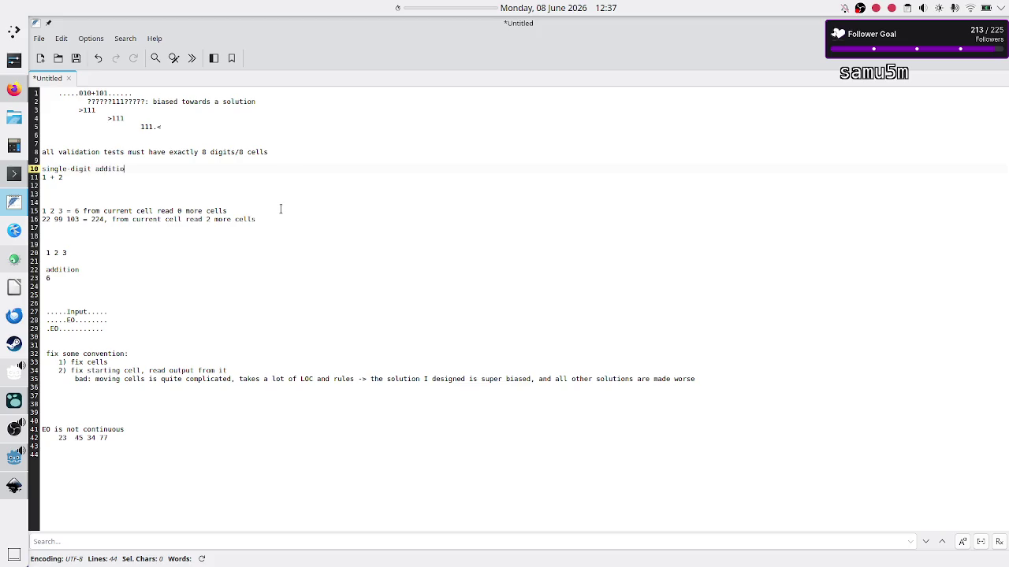
{"action": "key", "text": "Down"}
{"action": "key", "text": "Up"}
{"action": "key", "text": "Up"}
{"action": "key", "text": "Down"}
{"action": "key", "text": "shift+Right"}
{"action": "key", "text": "shift+Right"}
{"action": "key", "text": "shift+Right"}
{"action": "key", "text": "Delete"}
{"action": "key", "text": "Down"}
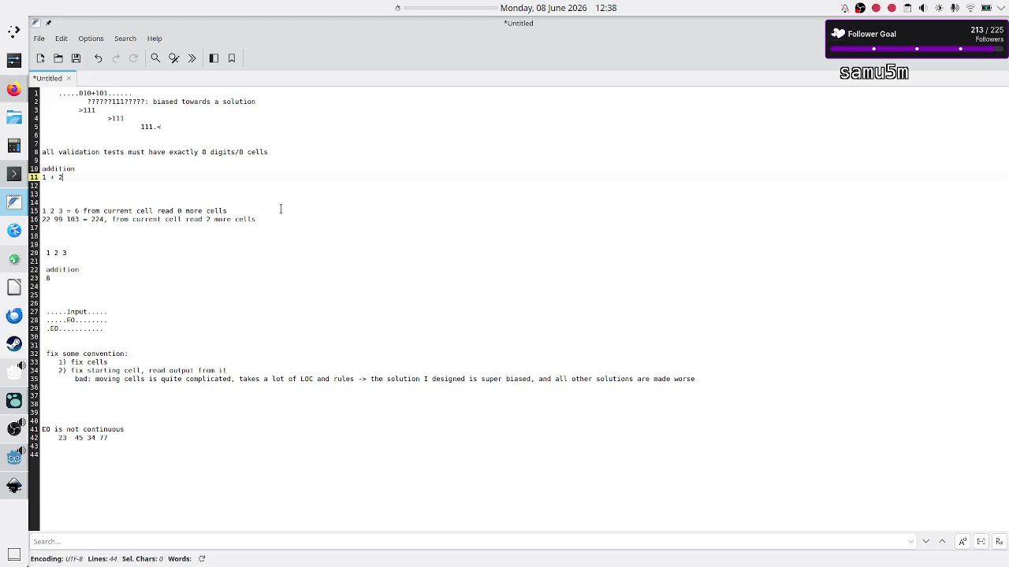
Add a second example line '11 + 22' below 1 + 2
{"action": "key", "text": "shift+Right"}
{"action": "key", "text": "shift+Right"}
{"action": "key", "text": "shift+Right"}
{"action": "key", "text": "Left"}
{"action": "key", "text": "Return"}
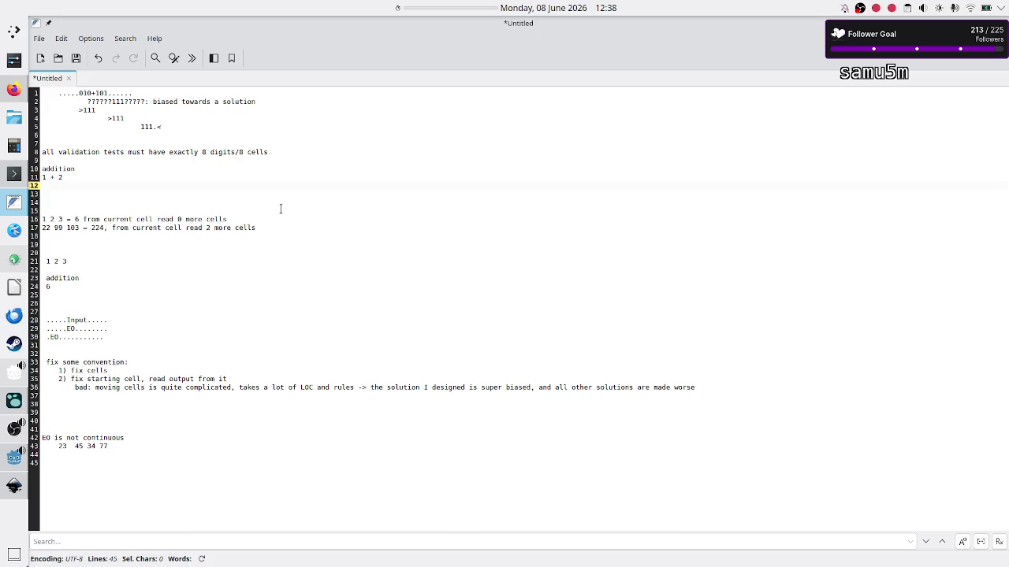
{"action": "type", "text": "10+22"}
{"action": "key", "text": "BackSpace"}
{"action": "type", "text": "1"}
{"action": "key", "text": "Up"}
{"action": "key", "text": "Down"}
{"action": "key", "text": "Right"}
{"action": "key", "text": "shift+Right"}
{"action": "key", "text": "shift+Right"}
{"action": "key", "text": "shift+Right"}
{"action": "key", "text": "Up"}
{"action": "key", "text": "shift+Home"}
{"action": "key", "text": "alt+Tab"}
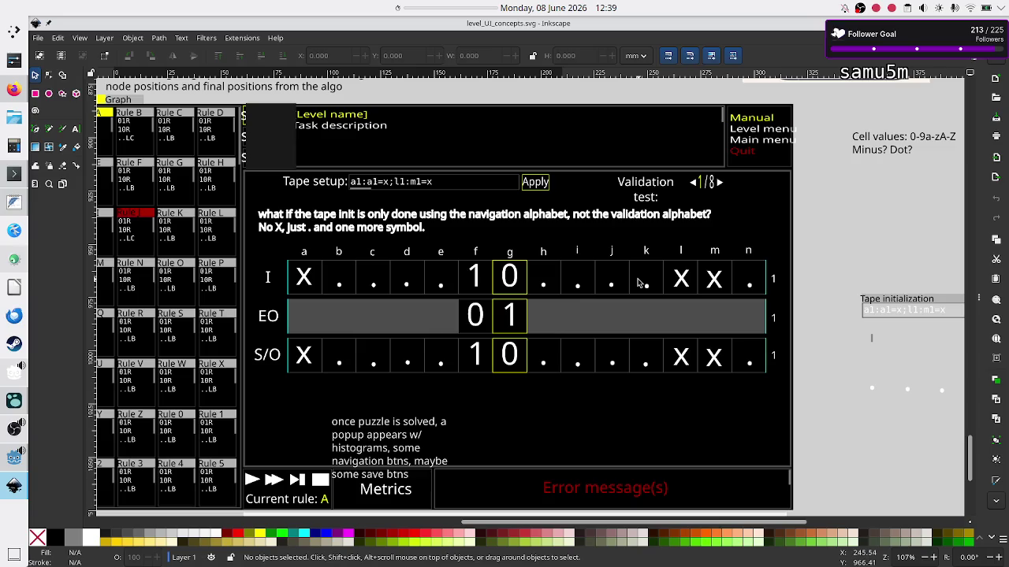
{"action": "key", "text": "alt+Tab"}
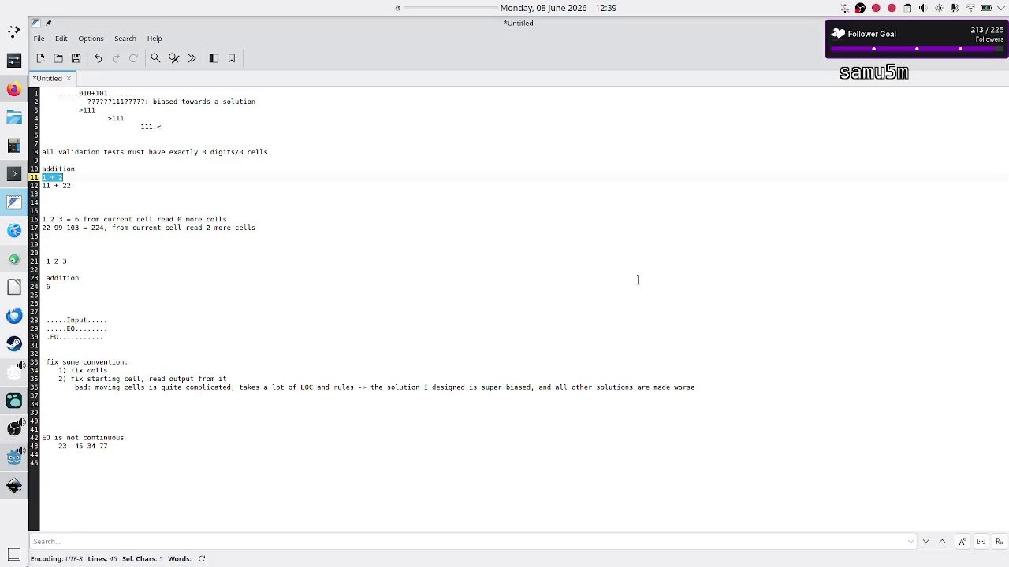
{"action": "double_click", "coordinate": [88, 183]}
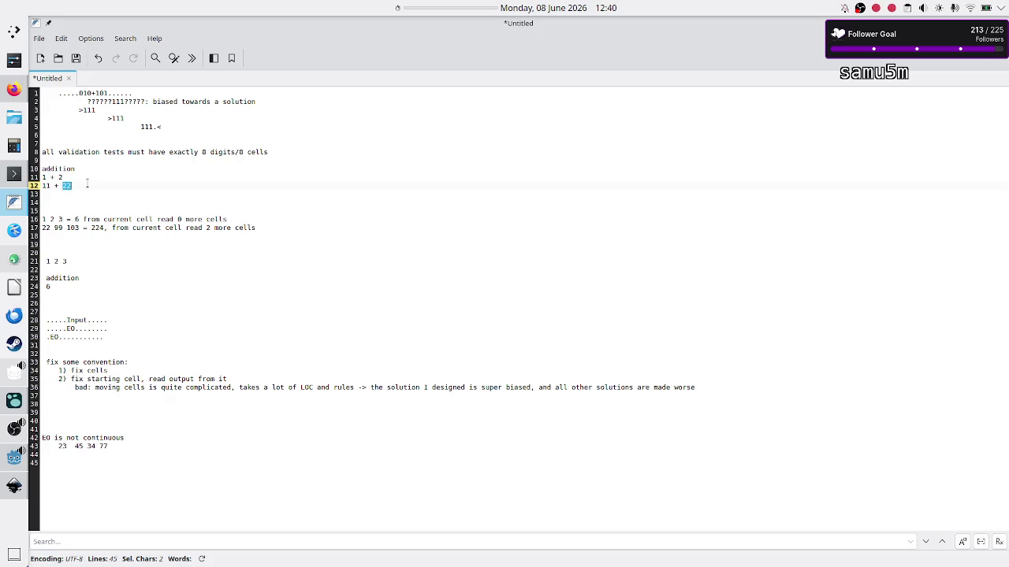
{"action": "key", "text": "alt+Tab"}
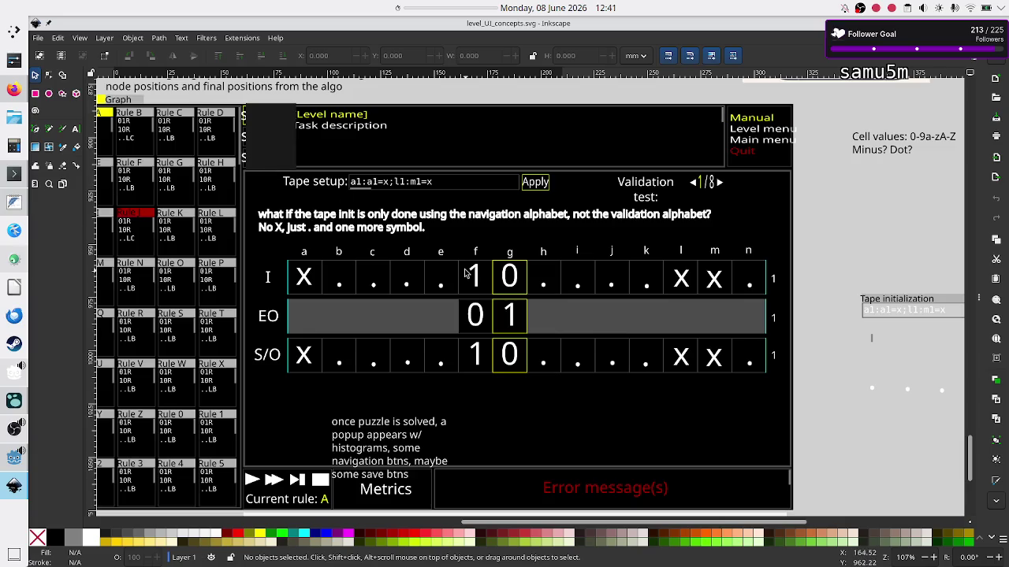
{"action": "key", "text": "alt+Tab"}
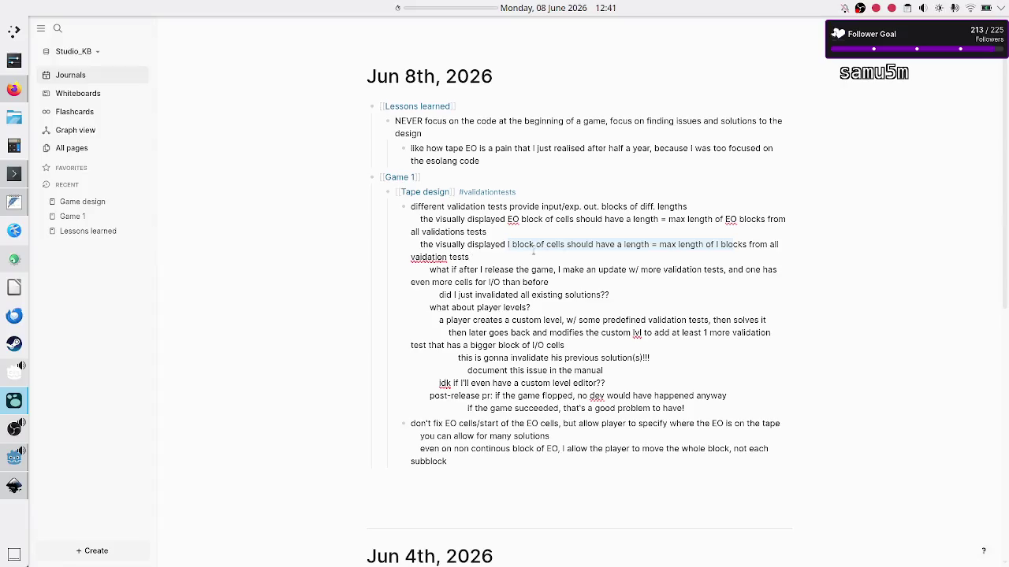
{"action": "left_click", "coordinate": [525, 246]}
{"action": "left_click_drag", "start_coordinate": [625, 246], "coordinate": [501, 245]}
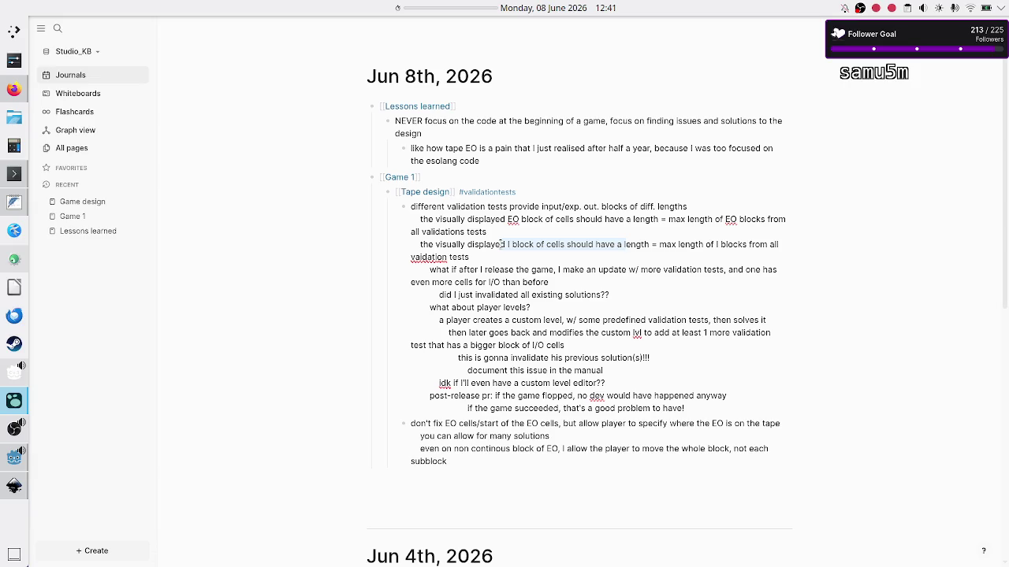
{"action": "left_click", "coordinate": [501, 245]}
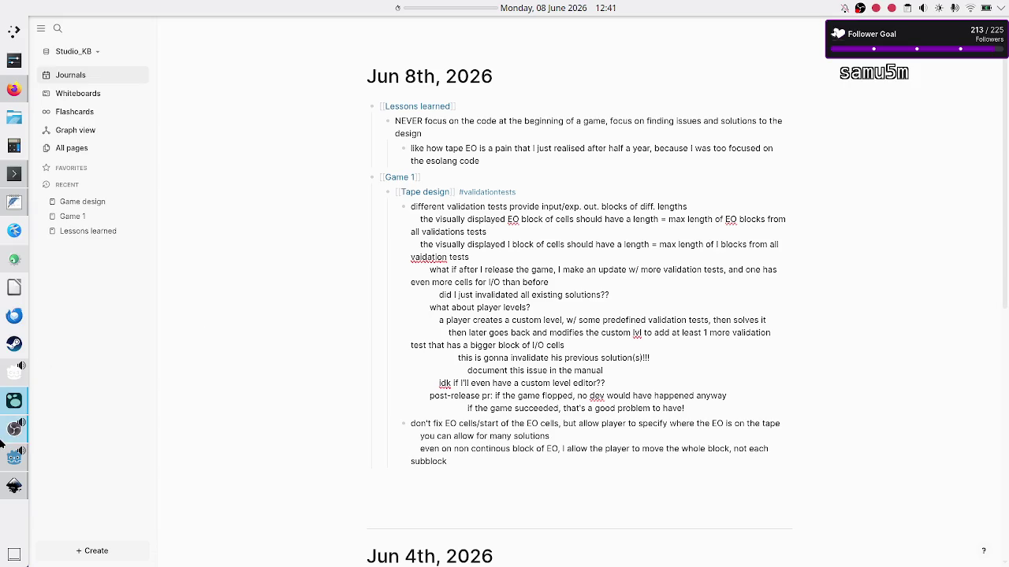
{"action": "left_click", "coordinate": [14, 486]}
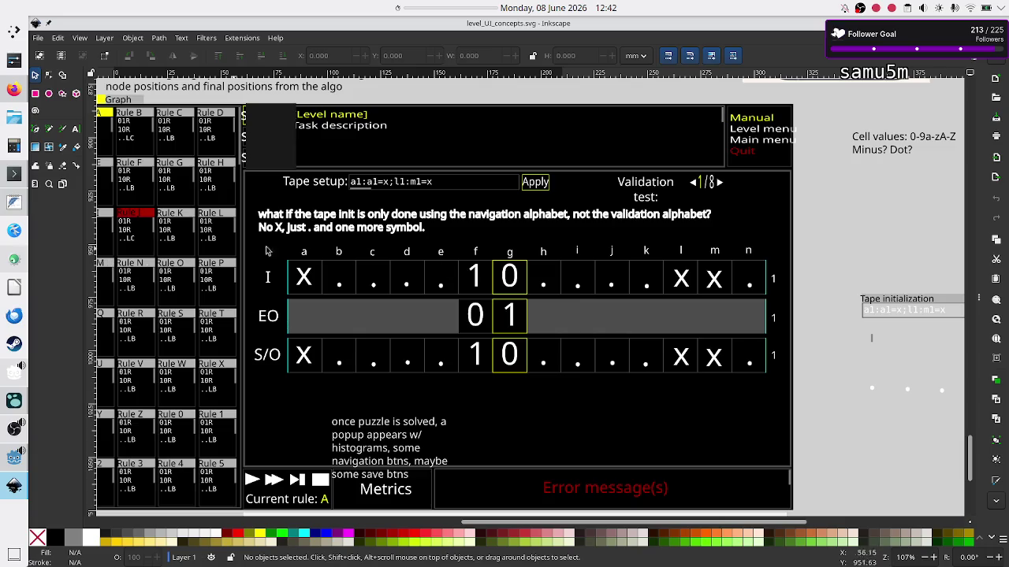
{"action": "left_click", "coordinate": [696, 183]}
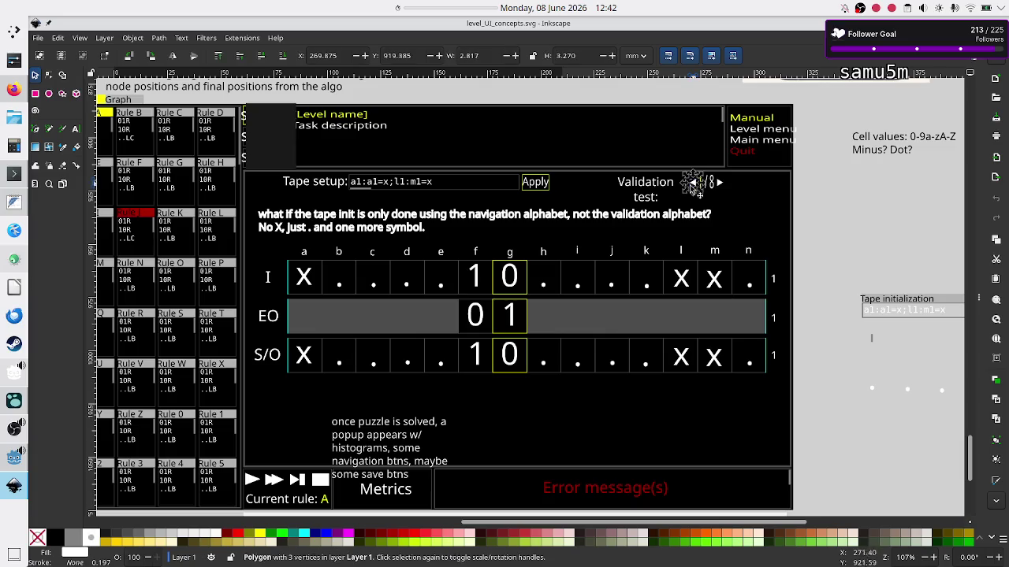
Paste the arrow triangle beside the EO label and a copy at the EO row's right end
{"action": "key", "text": "ctrl+x"}
{"action": "key", "text": "ctrl+v"}
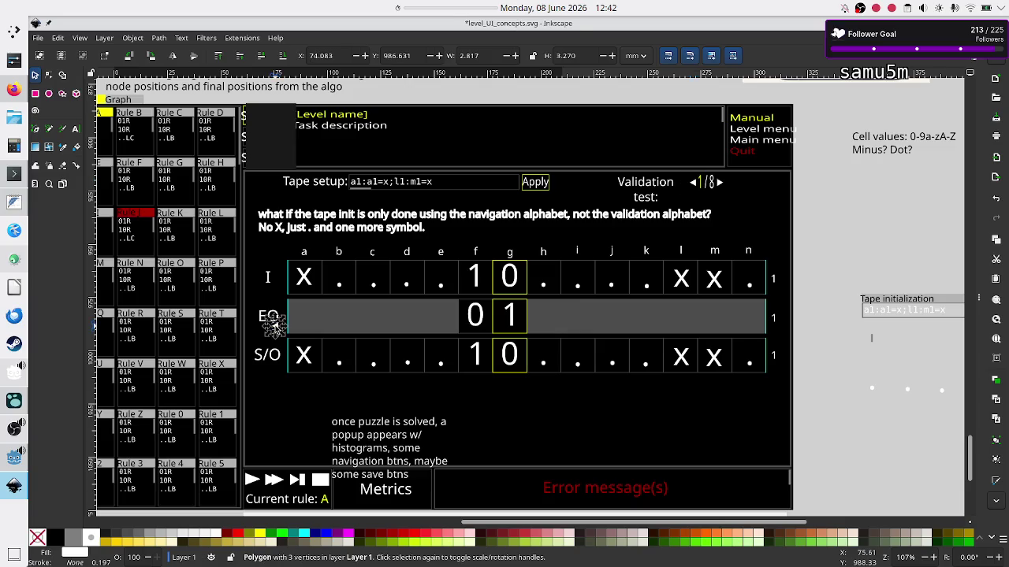
{"action": "left_click", "coordinate": [718, 183]}
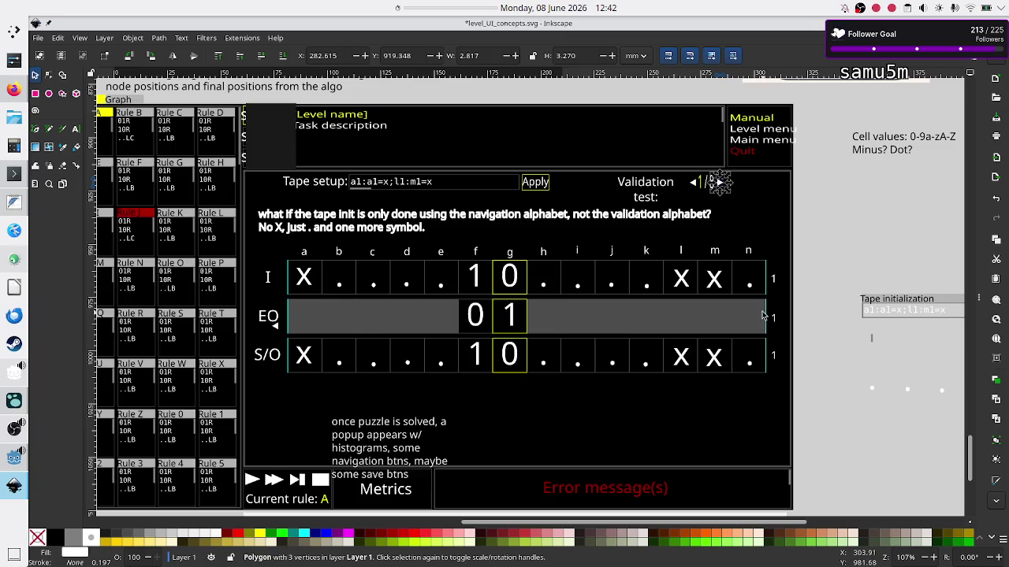
{"action": "key", "text": "ctrl+v"}
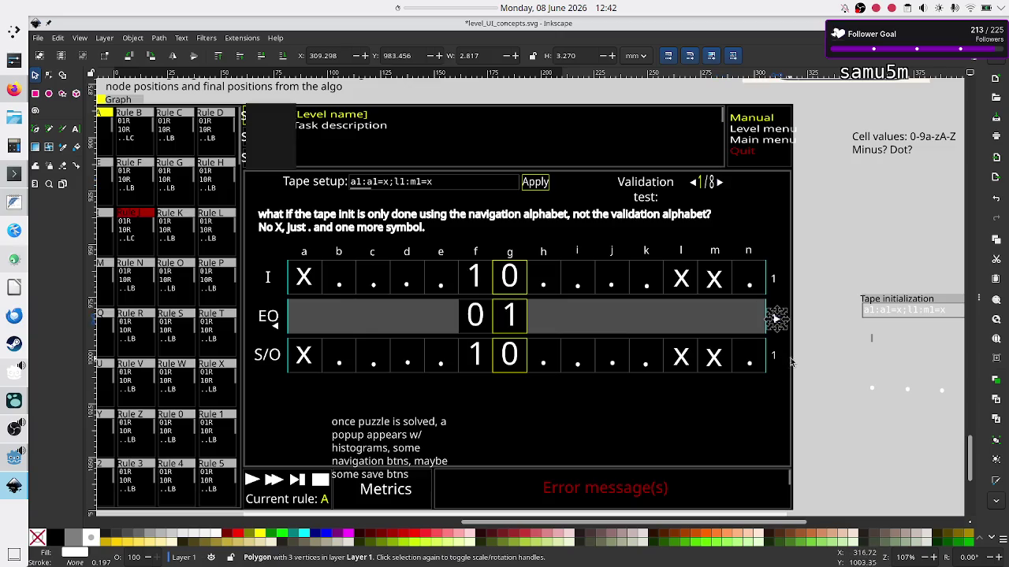
{"action": "key", "text": "Escape"}
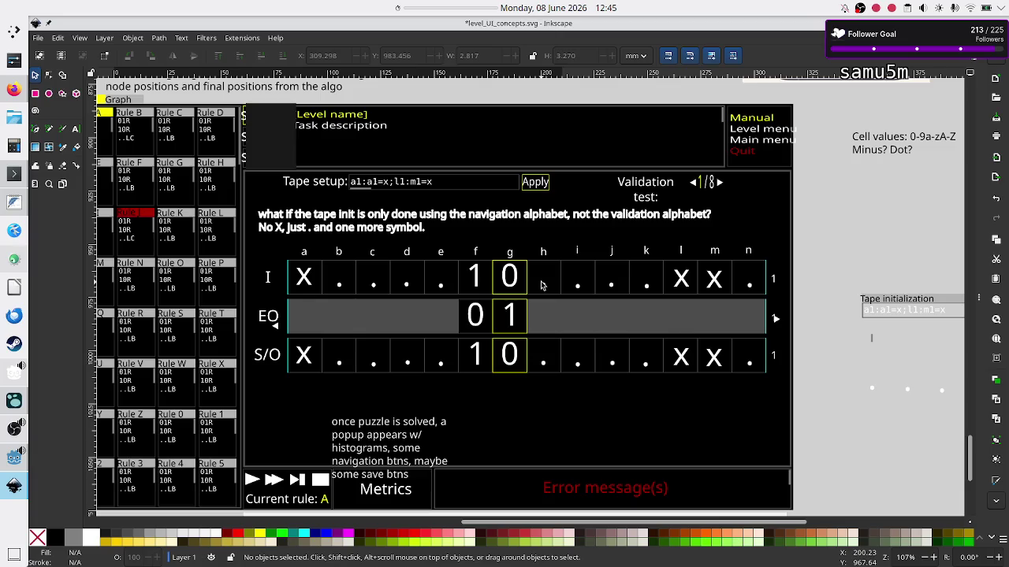
Check the I row's X in column l and dot in column i without changing anything
{"action": "left_click", "coordinate": [681, 279]}
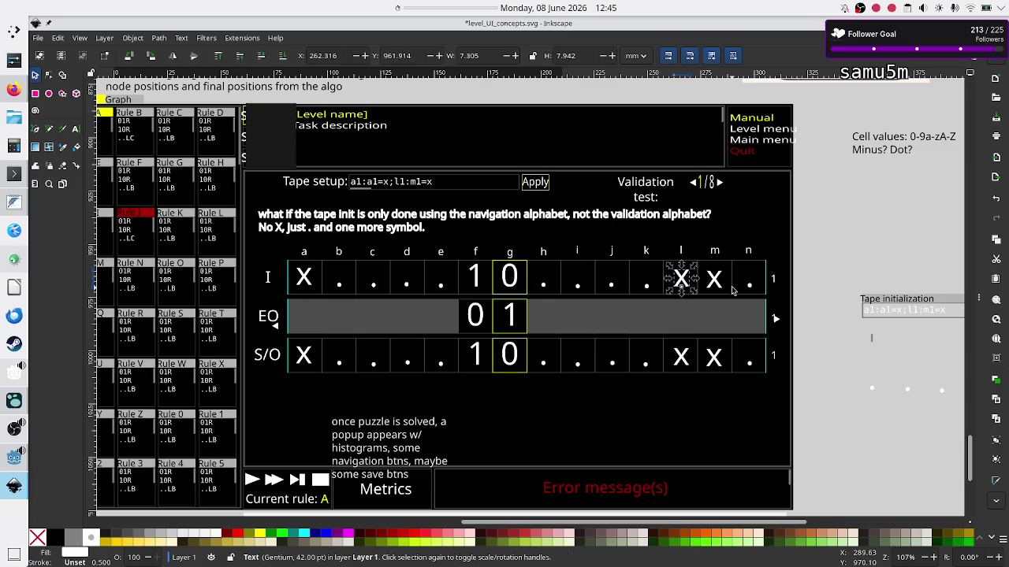
{"action": "left_click", "coordinate": [580, 287]}
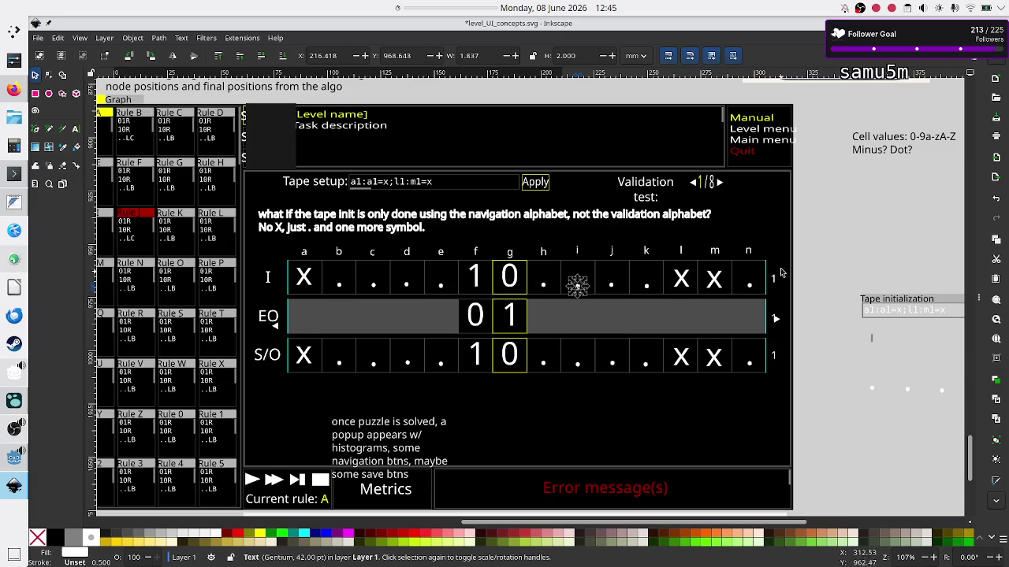
{"action": "key", "text": "Escape"}
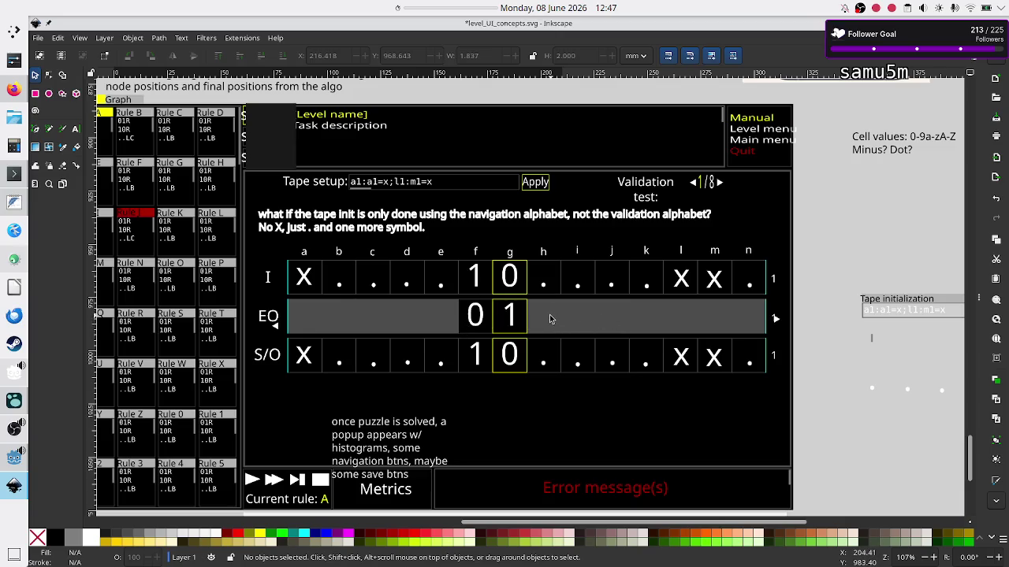
{"action": "key", "text": "alt+Tab"}
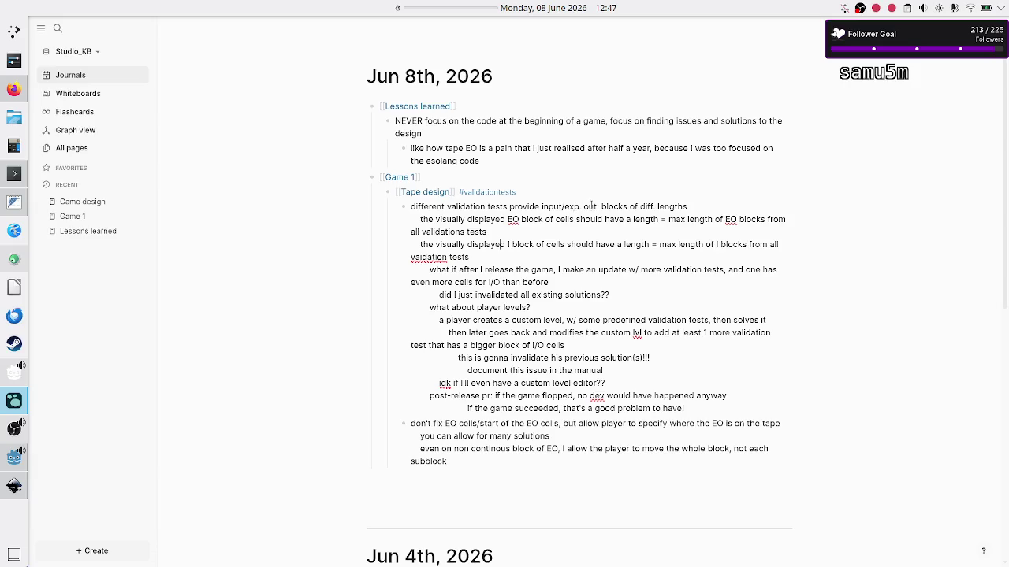
Split off the EO-block sentence and note that cells before and after the I are empty (space or '.')
{"action": "left_click", "coordinate": [693, 206]}
{"action": "key", "text": "Return"}
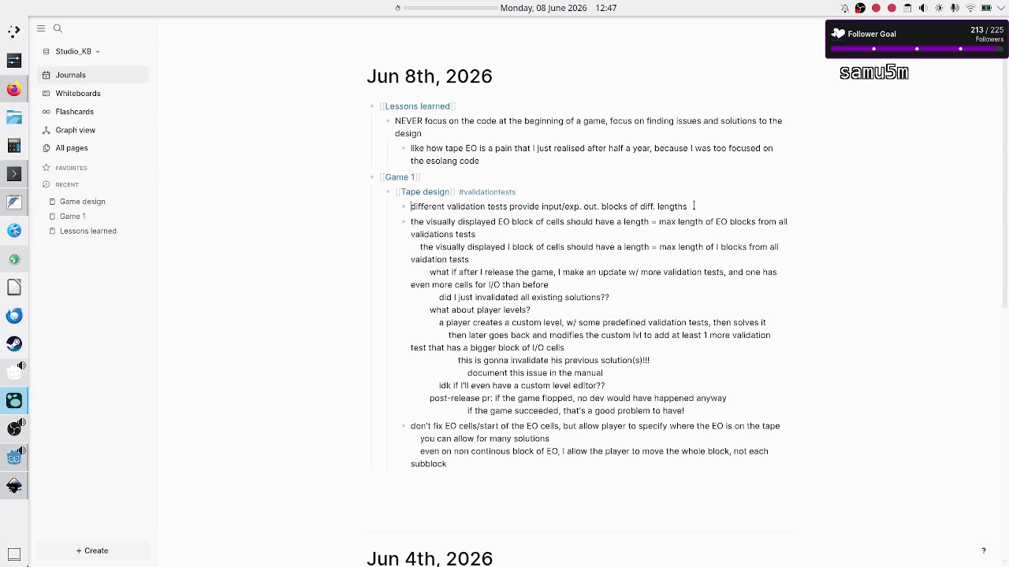
{"action": "key", "text": "Return"}
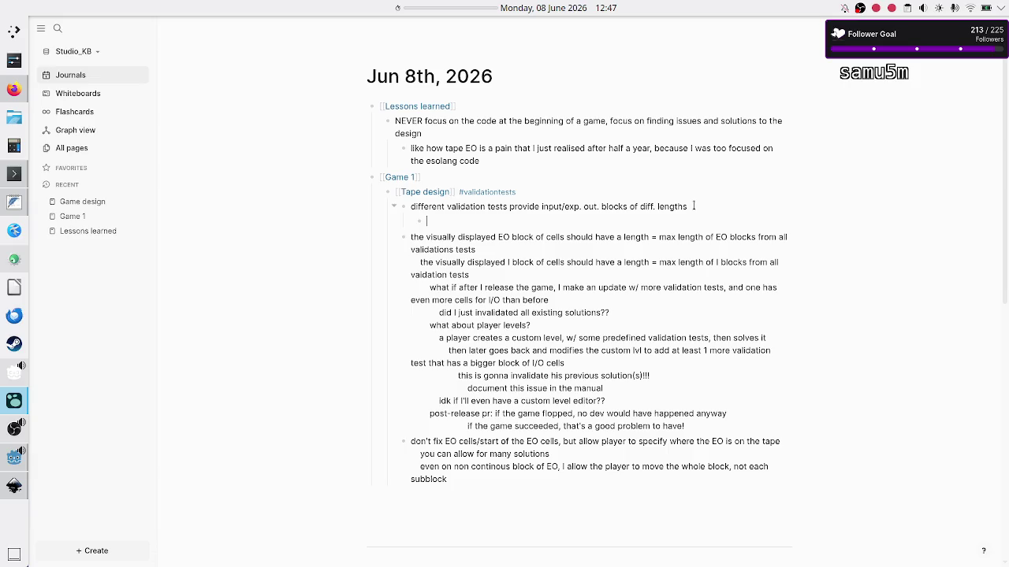
{"action": "type", "text": "they don't pro"}
{"action": "type", "text": "vide navi"}
{"action": "type", "text": "gatio"}
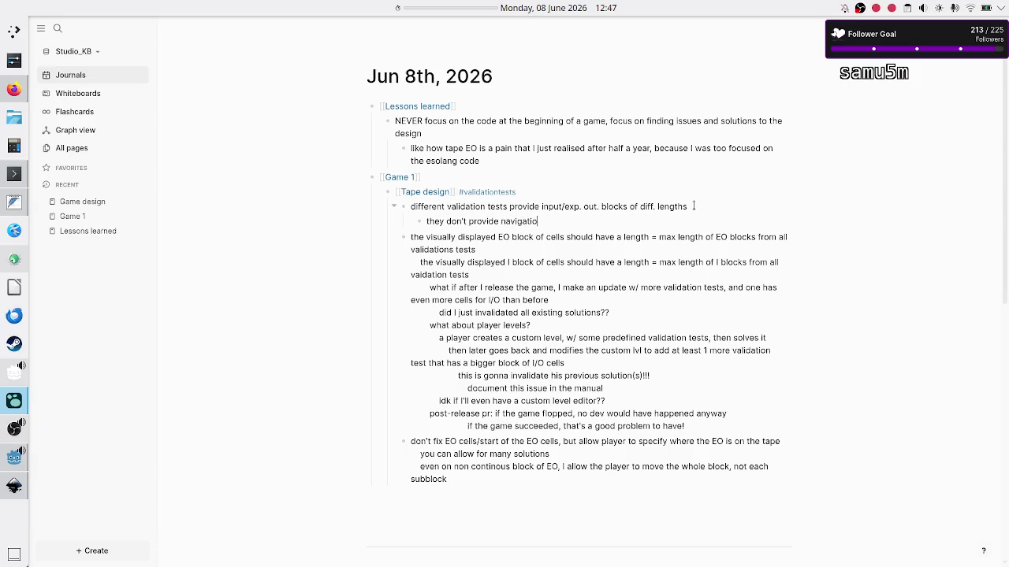
{"action": "type", "text": "n checkpoi"}
{"action": "type", "text": "nts"}
{"action": "key", "text": "BackSpace"}
{"action": "key", "text": "BackSpace"}
{"action": "key", "text": "BackSpace"}
{"action": "key", "text": "BackSpace"}
{"action": "key", "text": "BackSpace"}
{"action": "key", "text": "BackSpace"}
{"action": "type", "text": "only"}
{"action": "key", "text": "BackSpace"}
{"action": "key", "text": "BackSpace"}
{"action": "key", "text": "BackSpace"}
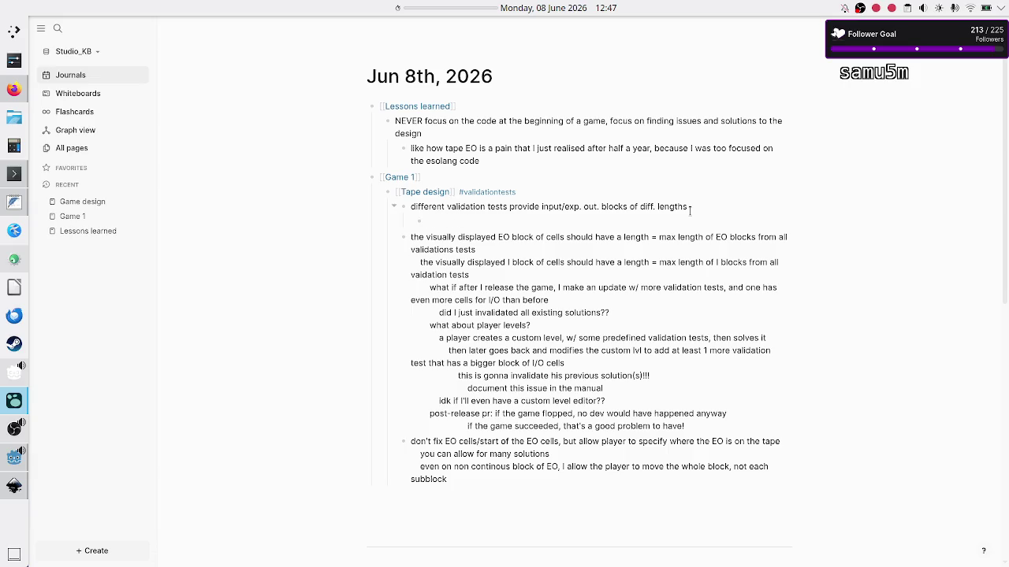
{"action": "type", "text": "before and"}
{"action": "type", "text": " after the I"}
{"action": "type", "text": " the"}
{"action": "type", "text": " cells"}
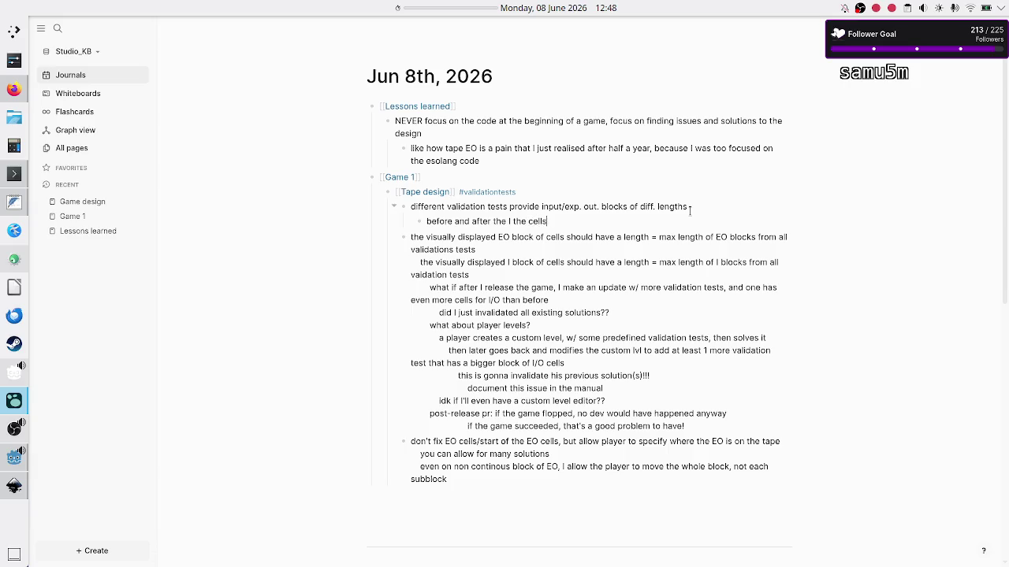
{"action": "type", "text": " are empty:"}
{"action": "type", "text": " space "}
{"action": "type", "text": "or so"}
{"action": "type", "text": "me other vis"}
{"action": "type", "text": "ival ch"}
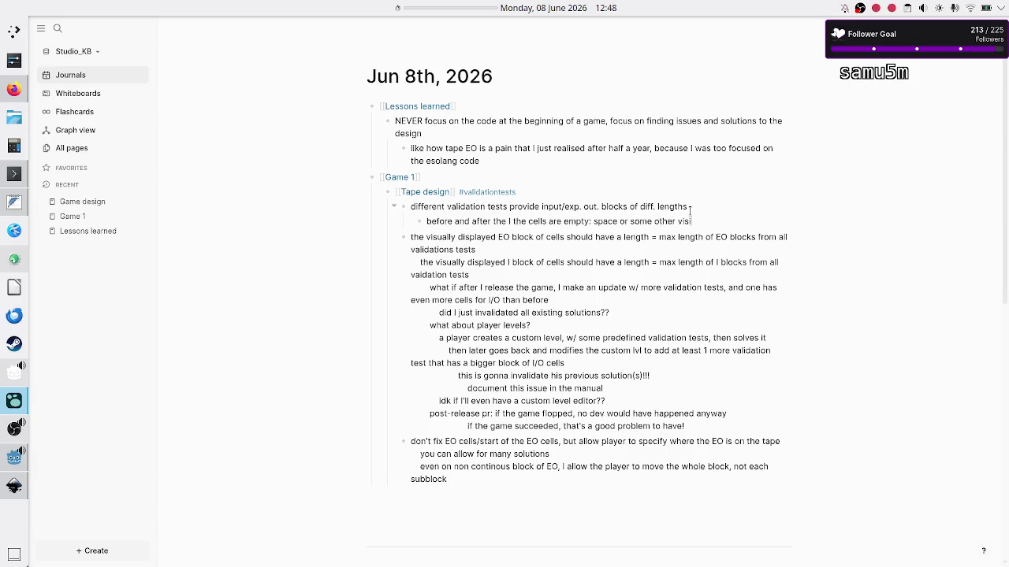
{"action": "key", "text": "BackSpace"}
{"action": "key", "text": "BackSpace"}
{"action": "key", "text": "BackSpace"}
{"action": "type", "text": "ible character"}
{"action": "type", "text": " (.)"}
Add the sub-point 'navigation chars will just be for separating a subblock from another. Add: 2+4'
{"action": "key", "text": "Return"}
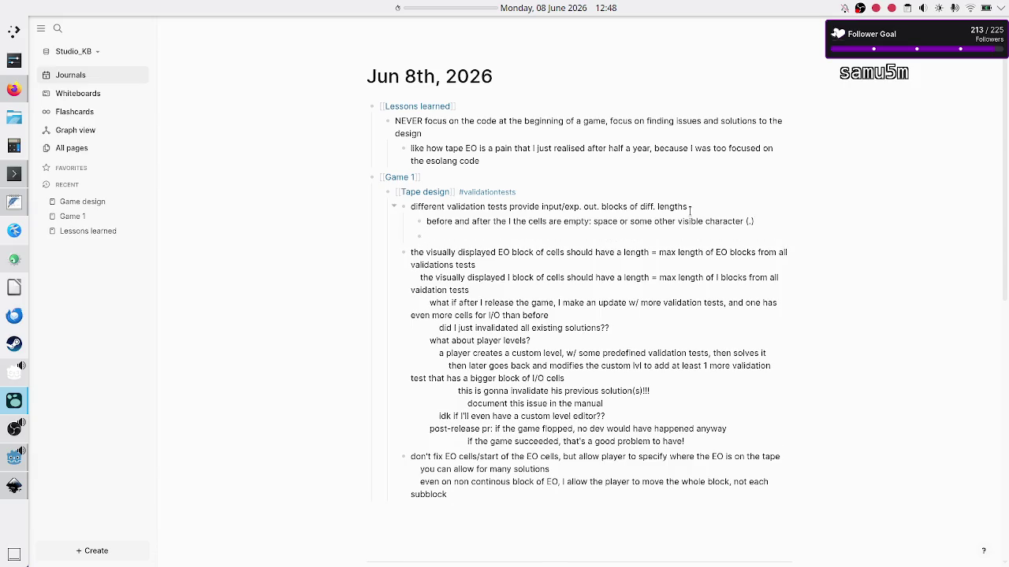
{"action": "type", "text": "navigation "}
{"action": "type", "text": "chars"}
{"action": "type", "text": "will just be"}
{"action": "key", "text": "BackSpace"}
{"action": "type", "text": "for separate"}
{"action": "key", "text": "BackSpace"}
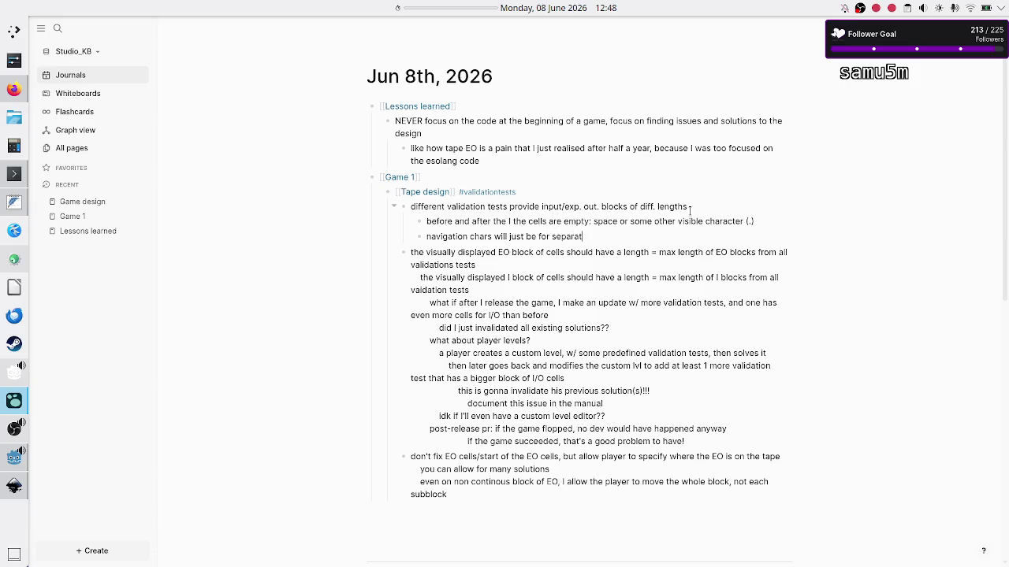
{"action": "type", "text": "ing"}
{"action": "type", "text": " so"}
{"action": "key", "text": "BackSpace"}
{"action": "key", "text": "BackSpace"}
{"action": "type", "text": "a sub"}
{"action": "type", "text": "block from an"}
{"action": "type", "text": "other"}
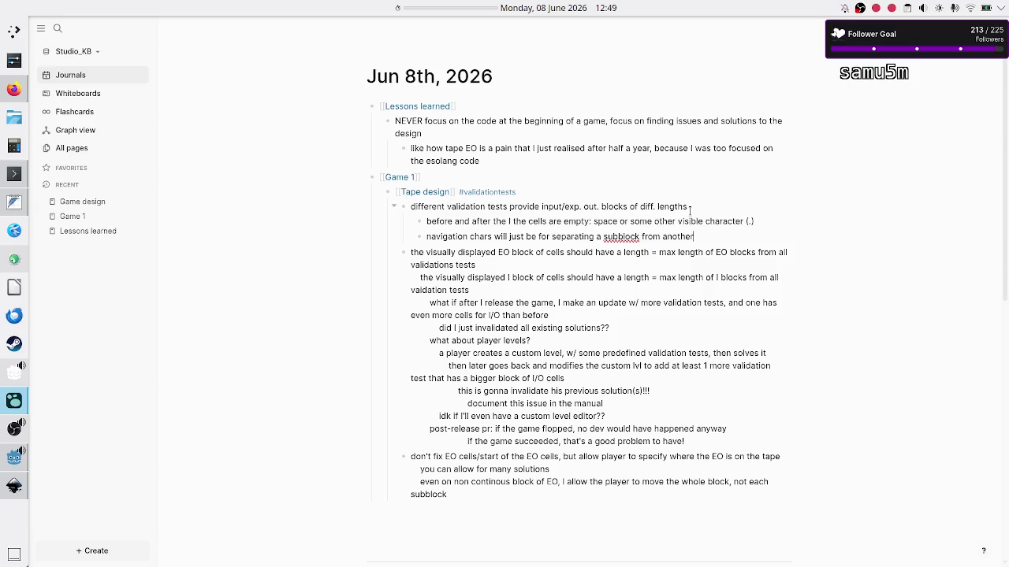
{"action": "type", "text": ". Add: 3"}
{"action": "key", "text": "BackSpace"}
{"action": "type", "text": "2+4"}
{"action": "key", "text": "Left"}
{"action": "key", "text": "Left"}
{"action": "key", "text": "Left"}
Delete the duplicate I block line and its empty line, then turn 'what if after I release' into a bullet
{"action": "key", "text": "Down"}
{"action": "key", "text": "Right"}
{"action": "key", "text": "Right"}
{"action": "key", "text": "shift+End"}
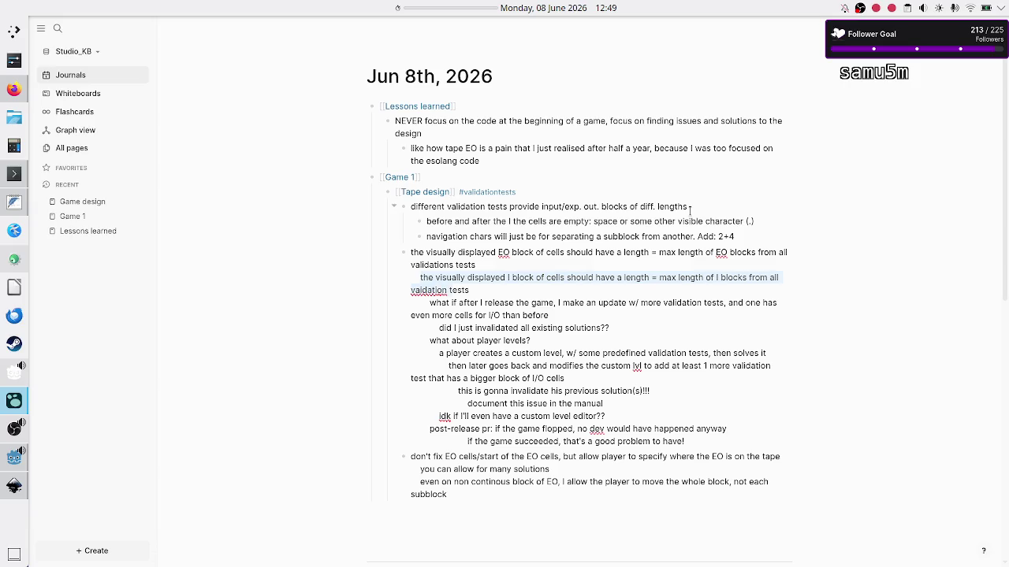
{"action": "key", "text": "BackSpace"}
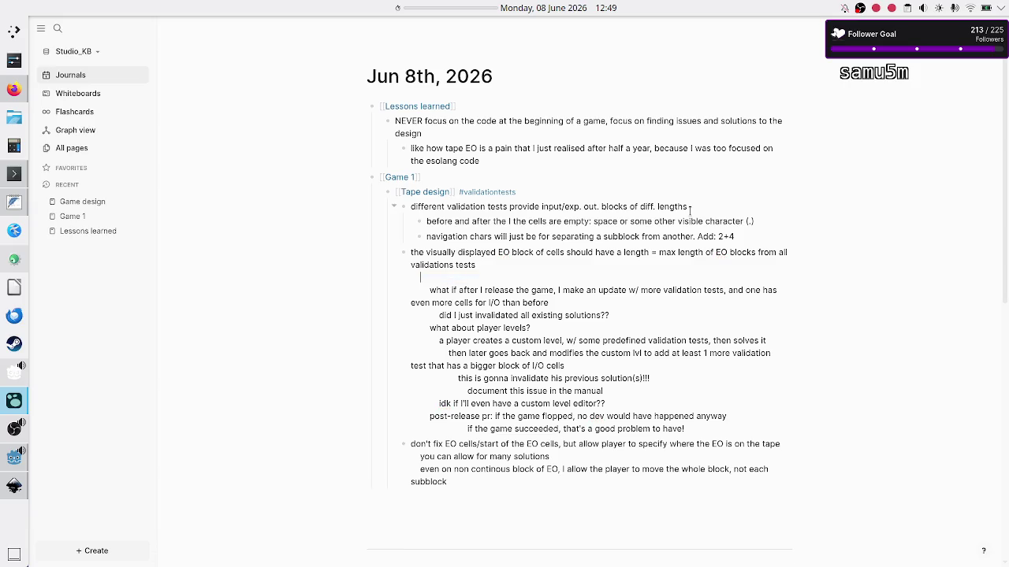
{"action": "key", "text": "BackSpace"}
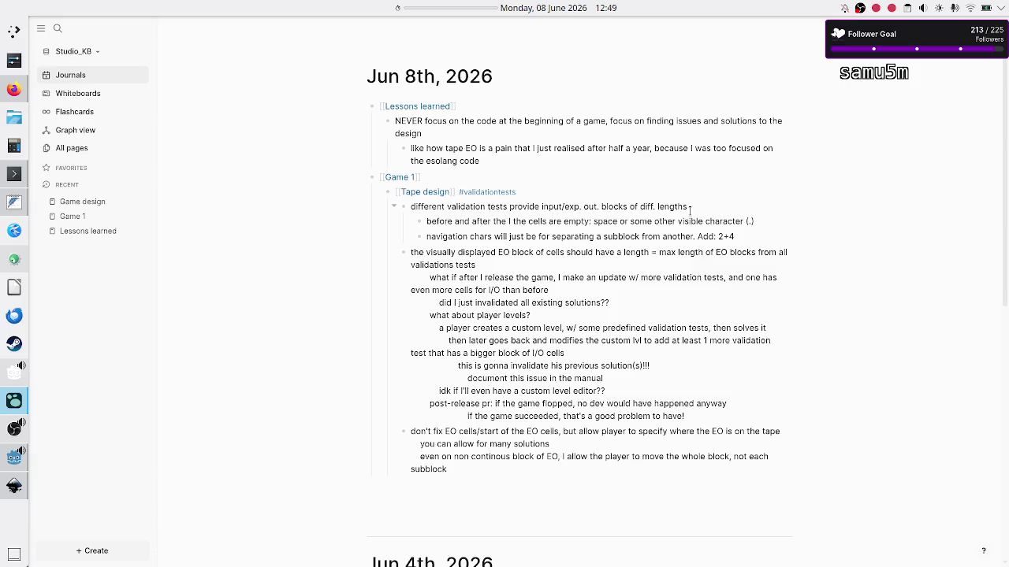
{"action": "key", "text": "Down"}
{"action": "key", "text": "Return"}
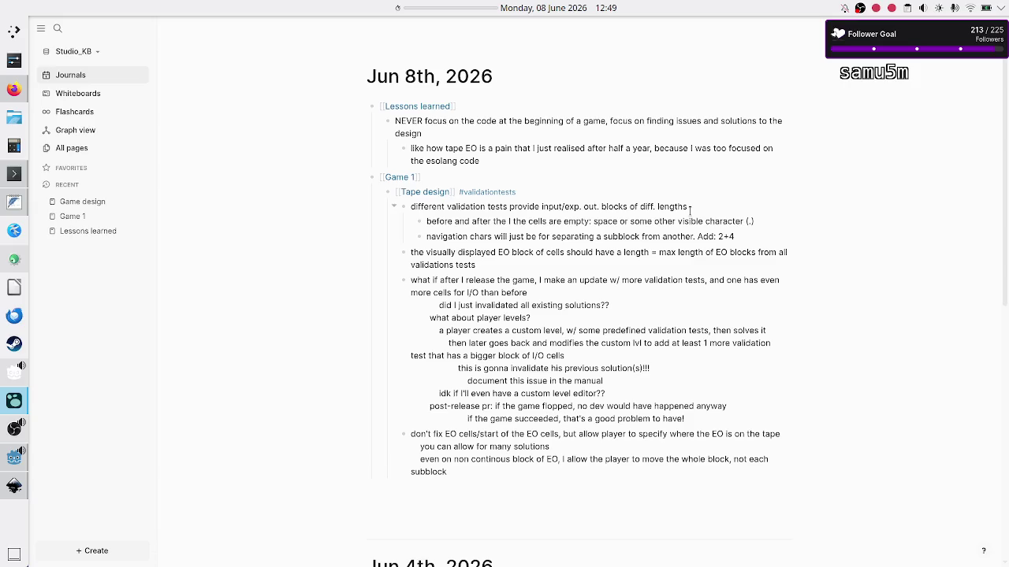
{"action": "key", "text": "Up"}
Add the sub-note 'the player only moves the first cell of EO block' under the EO block line
{"action": "key", "text": "Return"}
{"action": "type", "text": "the"}
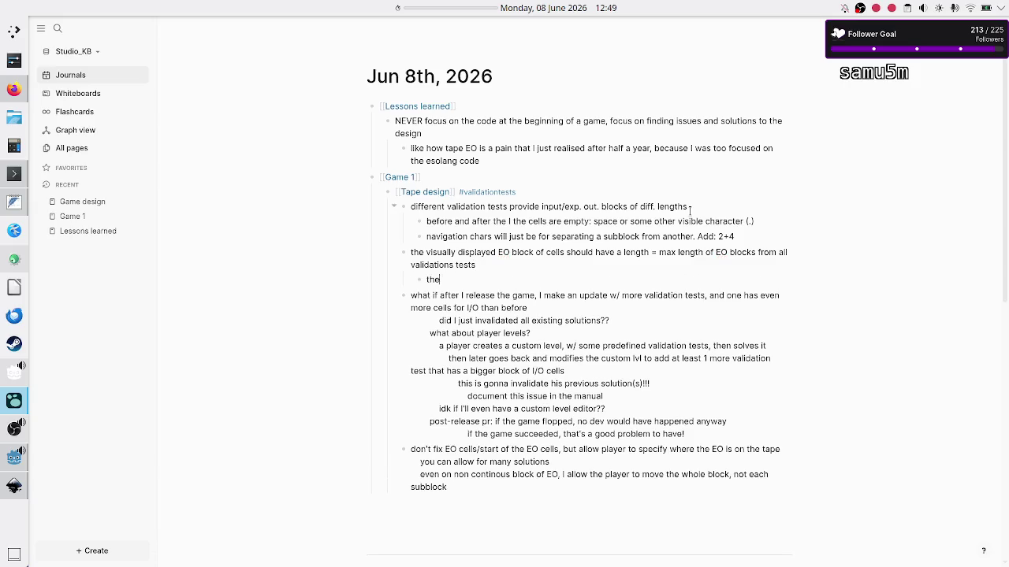
{"action": "type", "text": " player only moves th"}
{"action": "type", "text": "e f"}
{"action": "type", "text": "irst"}
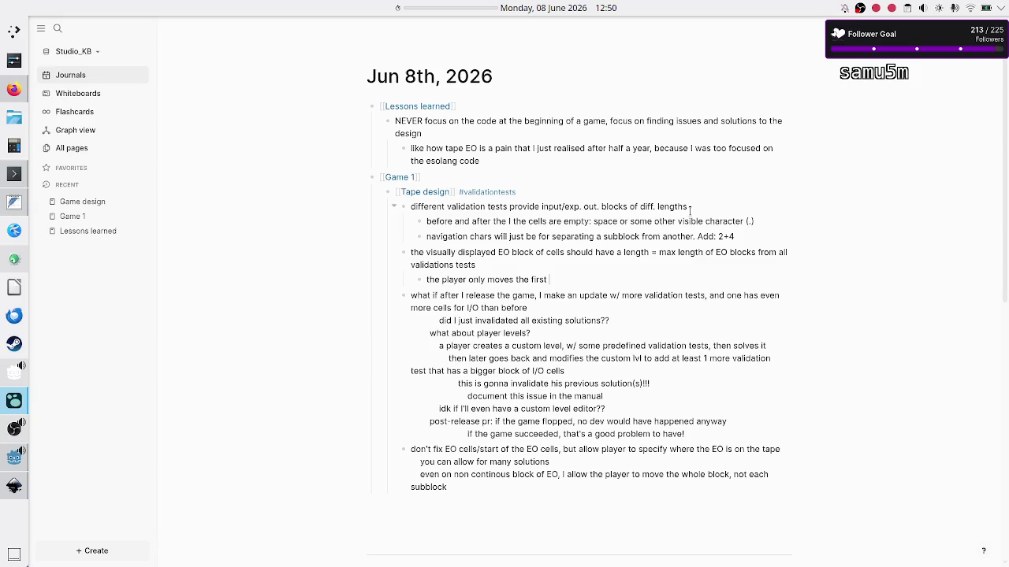
{"action": "type", "text": " cell of EO "}
{"action": "type", "text": "block!!"}
{"action": "key", "text": "BackSpace"}
{"action": "key", "text": "BackSpace"}
{"action": "type", "text": "using "}
{"action": "type", "text": "left"}
{"action": "key", "text": "BackSpace"}
{"action": "key", "text": "BackSpace"}
{"action": "key", "text": "BackSpace"}
{"action": "key", "text": "alt+Tab"}
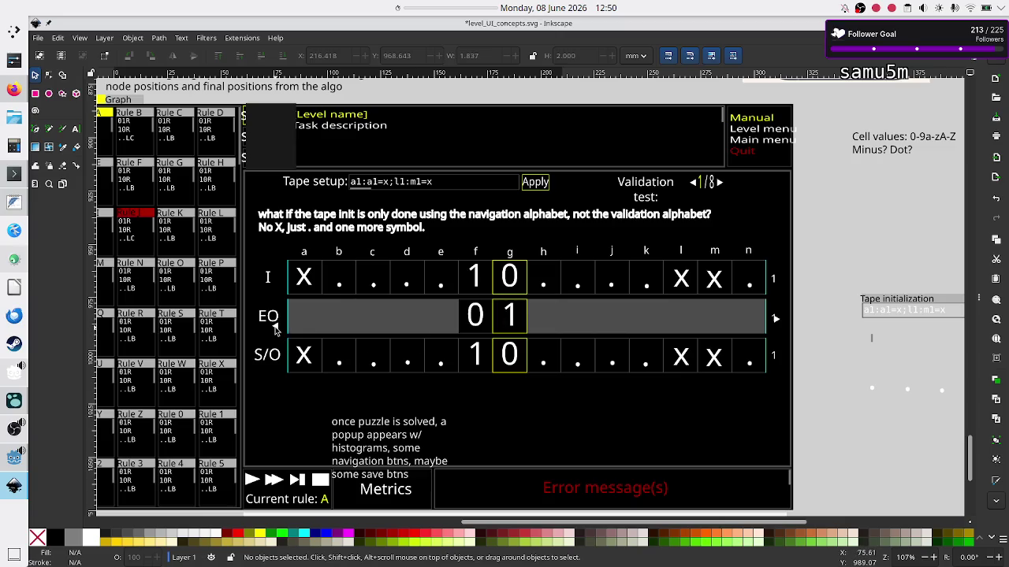
Delete the left and right arrow triangles beside the EO row, then return to Logseq
{"action": "left_click", "coordinate": [275, 325]}
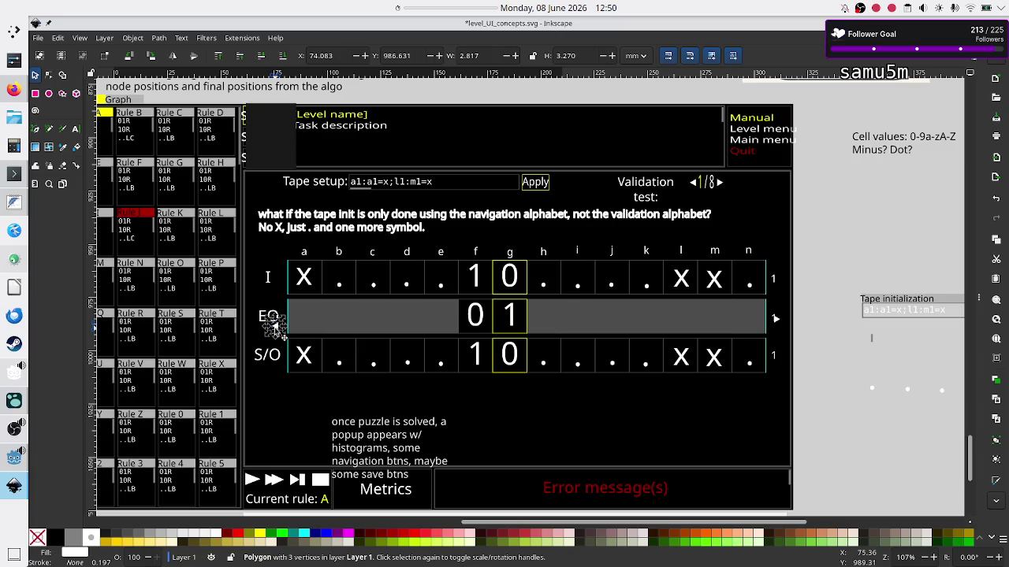
{"action": "key", "text": "Delete"}
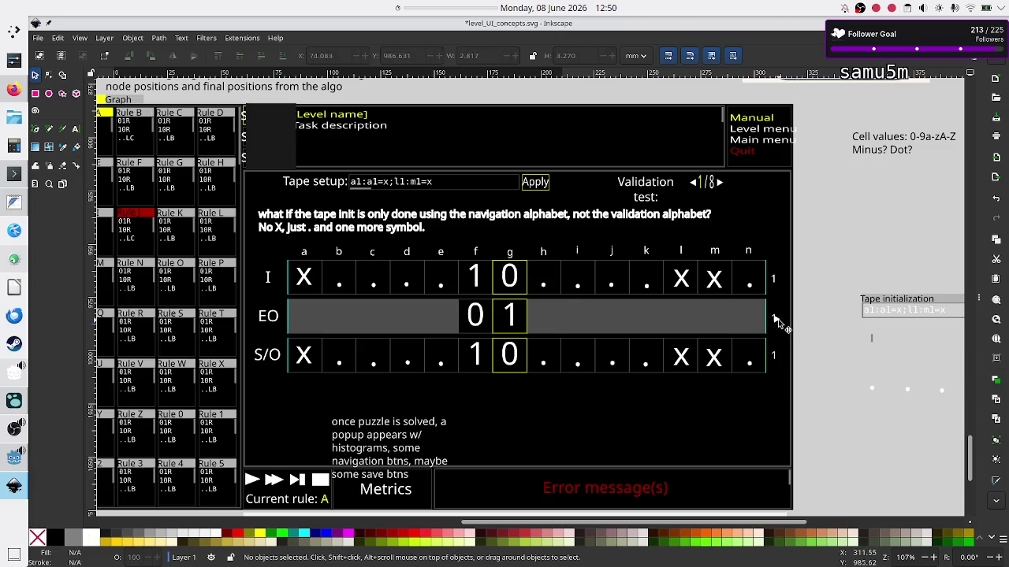
{"action": "left_click", "coordinate": [777, 322]}
{"action": "key", "text": "Delete"}
{"action": "key", "text": "alt"}
{"action": "key", "text": "alt+Tab"}
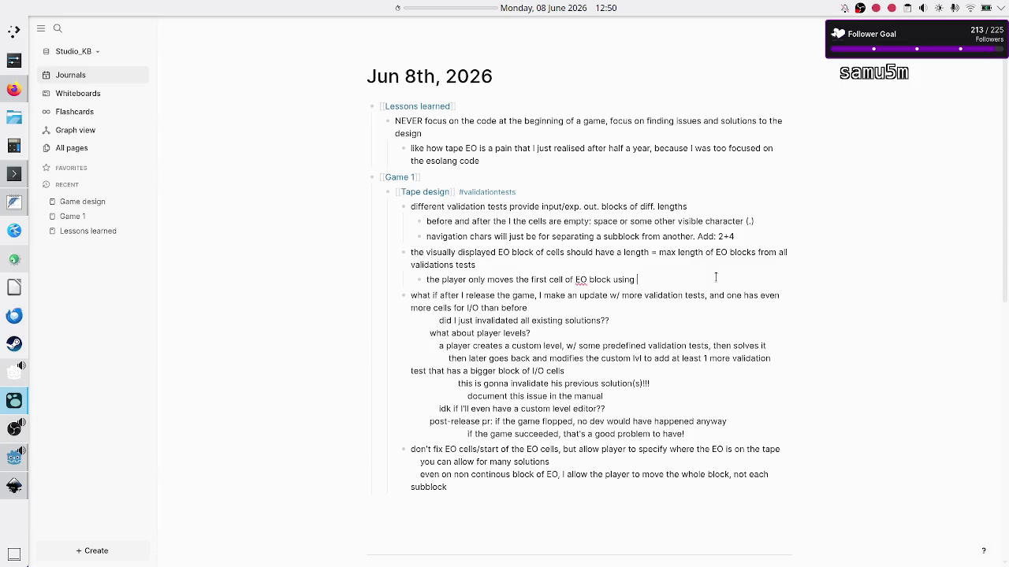
Finish the EO sub-note by appending 'drag'n'drop or buttons?'
{"action": "type", "text": "drag"}
{"action": "type", "text": "'n'dro"}
{"action": "type", "text": "p or butto"}
{"action": "type", "text": "ns?"}
Leave the EO note block and switch away from Logseq, landing on the Firefox window
{"action": "key", "text": "Down"}
{"action": "key", "text": "alt+Tab"}
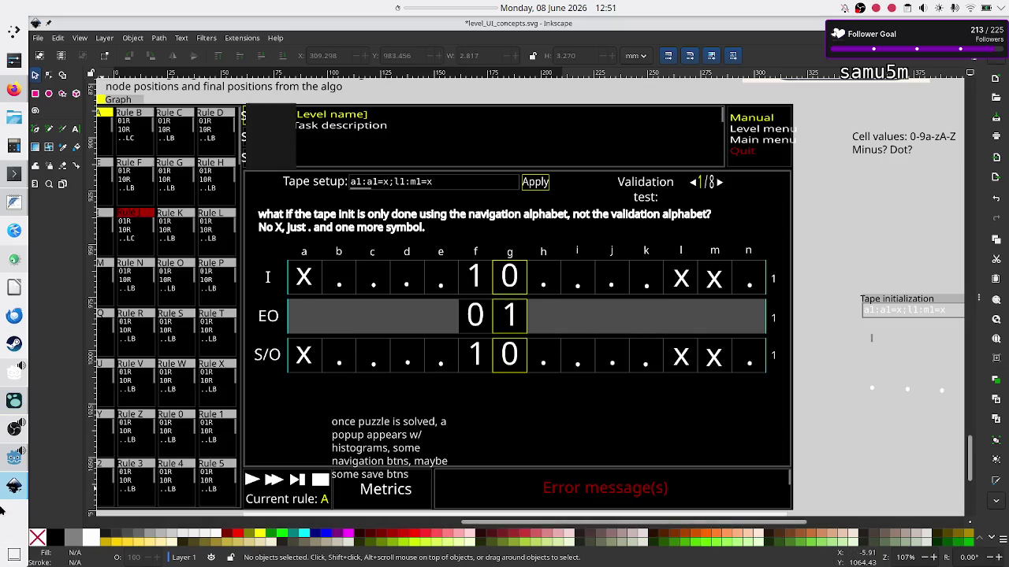
{"action": "mouse_move", "coordinate": [10, 435]}
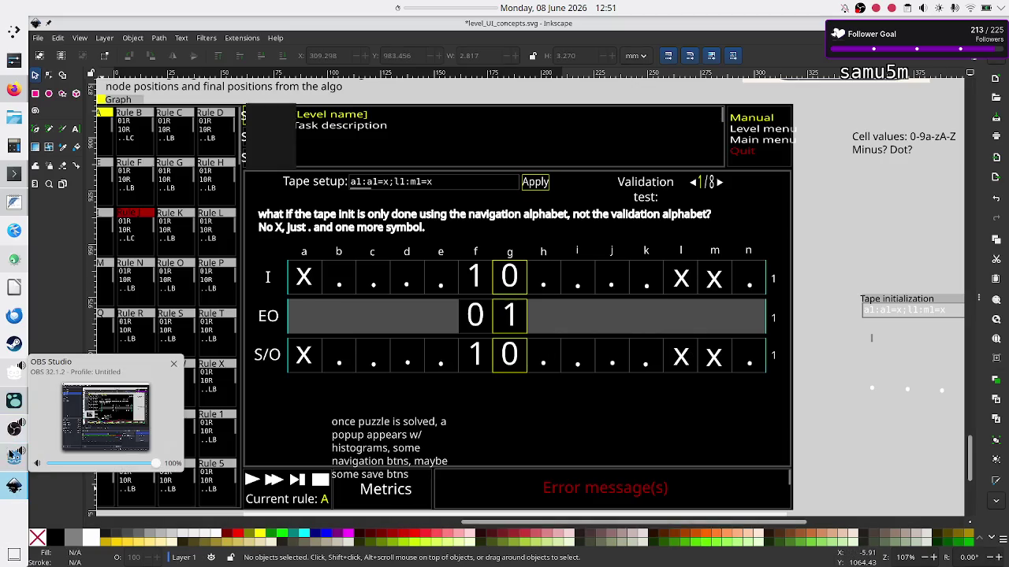
{"action": "mouse_move", "coordinate": [14, 486]}
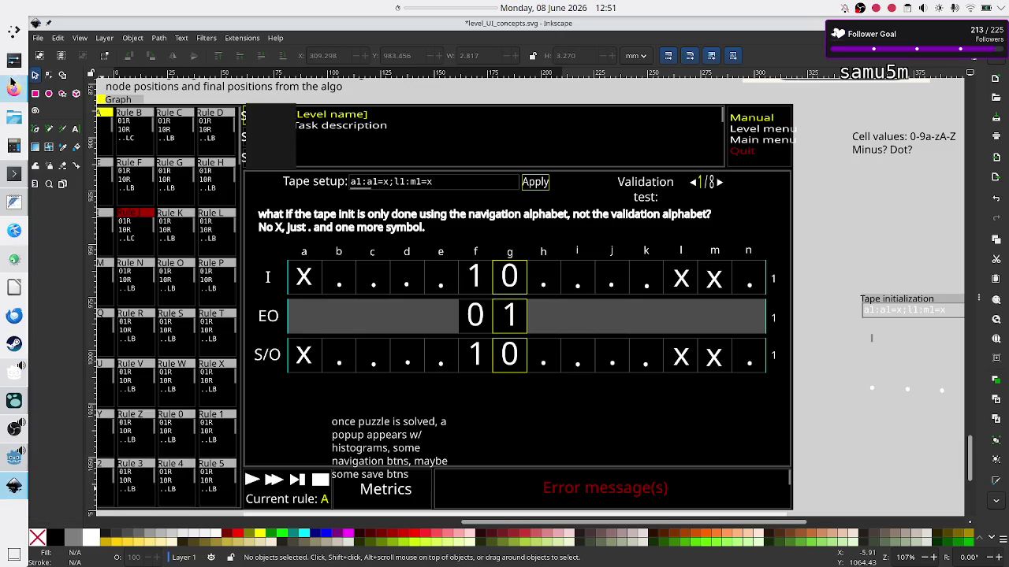
{"action": "mouse_move", "coordinate": [11, 95]}
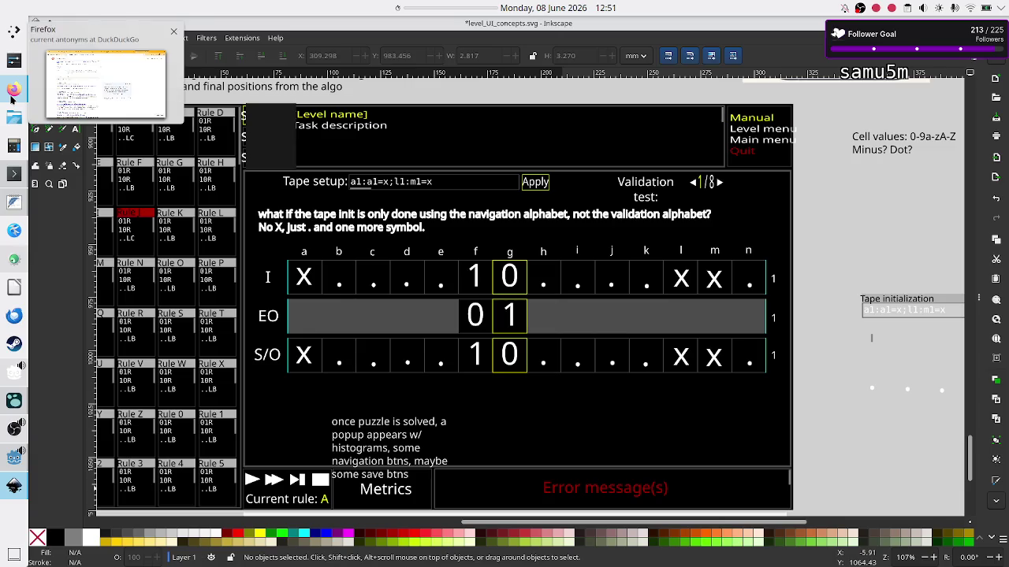
{"action": "mouse_move", "coordinate": [2, 414]}
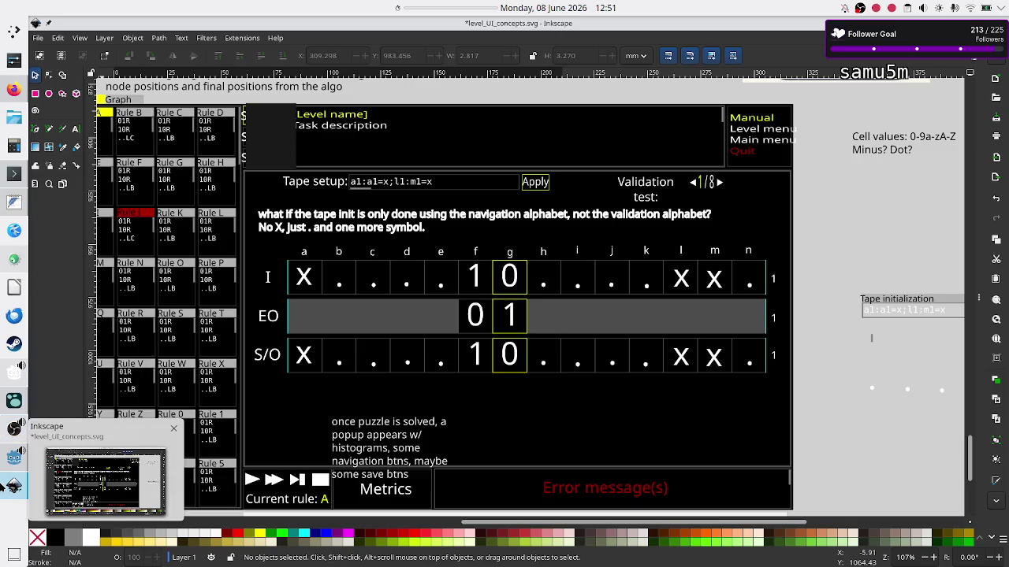
{"action": "left_click", "coordinate": [14, 89]}
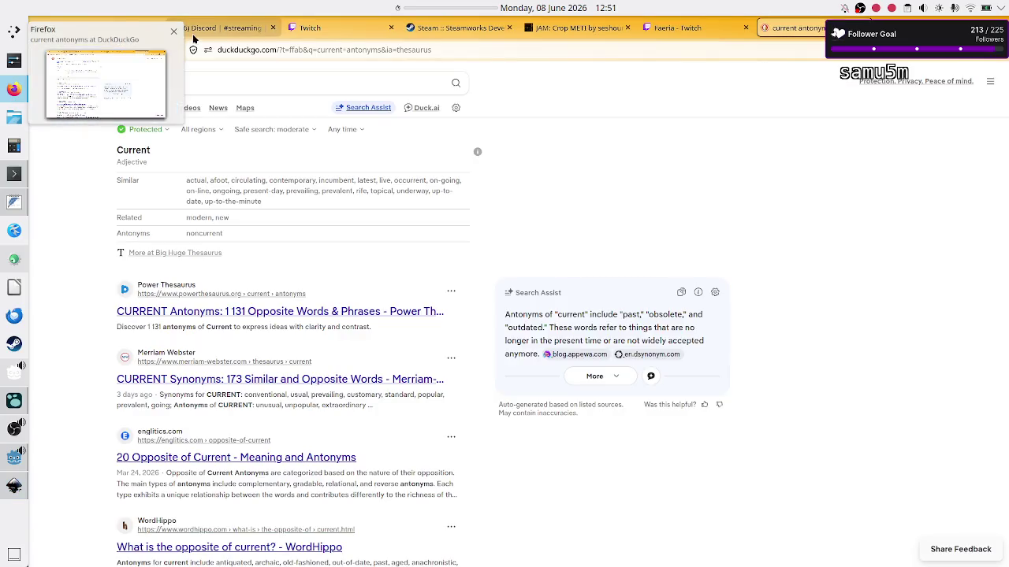
Show the Discord #streaming weekly schedule image, Tape UI Monday through Puzzle design Friday
{"action": "left_click", "coordinate": [221, 27]}
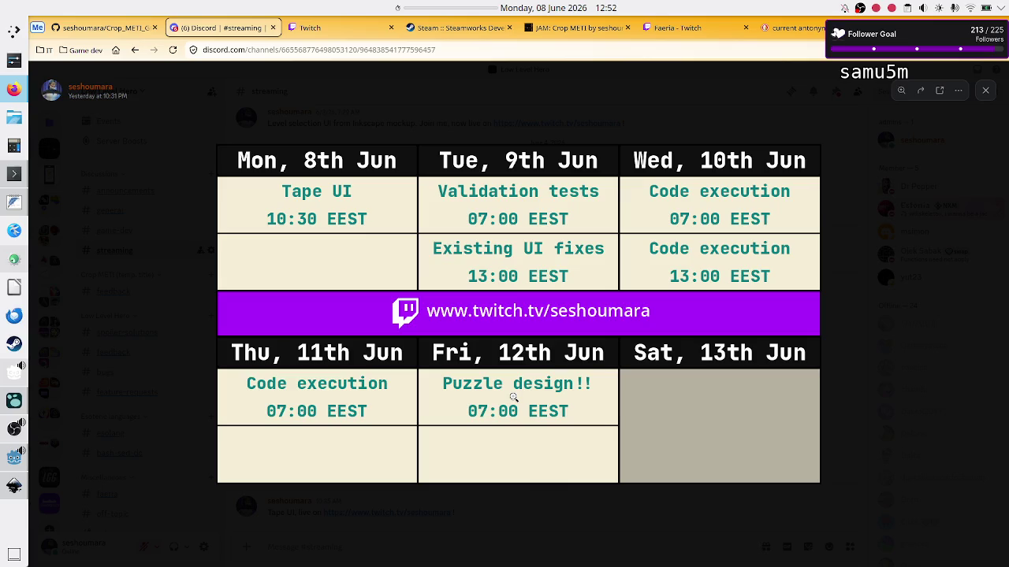
Check the schedule against Godot and Logseq, including Wednesday–Thursday Code execution at 07:00 EEST, then bring up Inkscape
{"action": "left_click", "coordinate": [14, 457]}
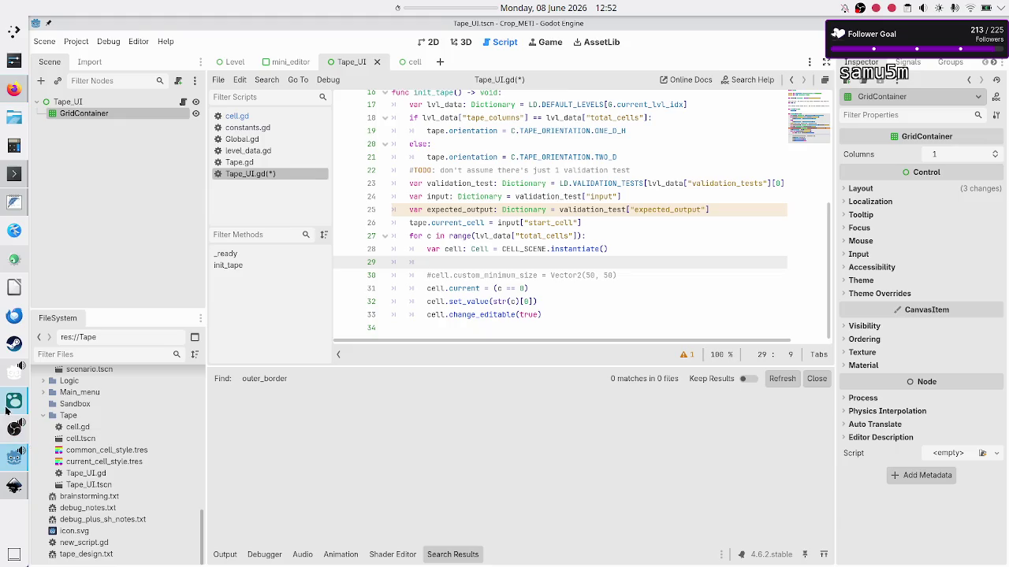
{"action": "left_click", "coordinate": [15, 402]}
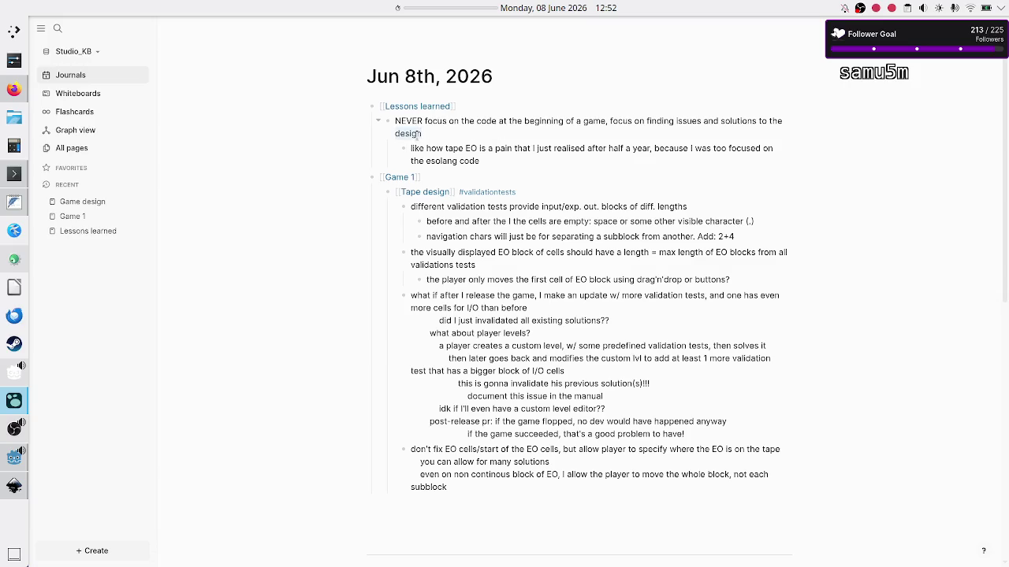
{"action": "key", "text": "alt+Tab"}
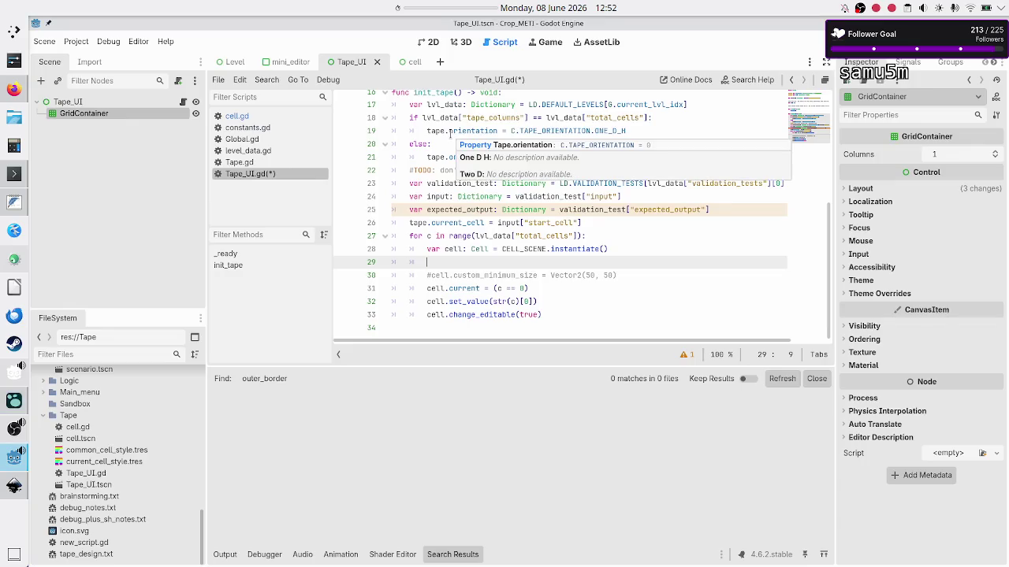
{"action": "left_click", "coordinate": [13, 92]}
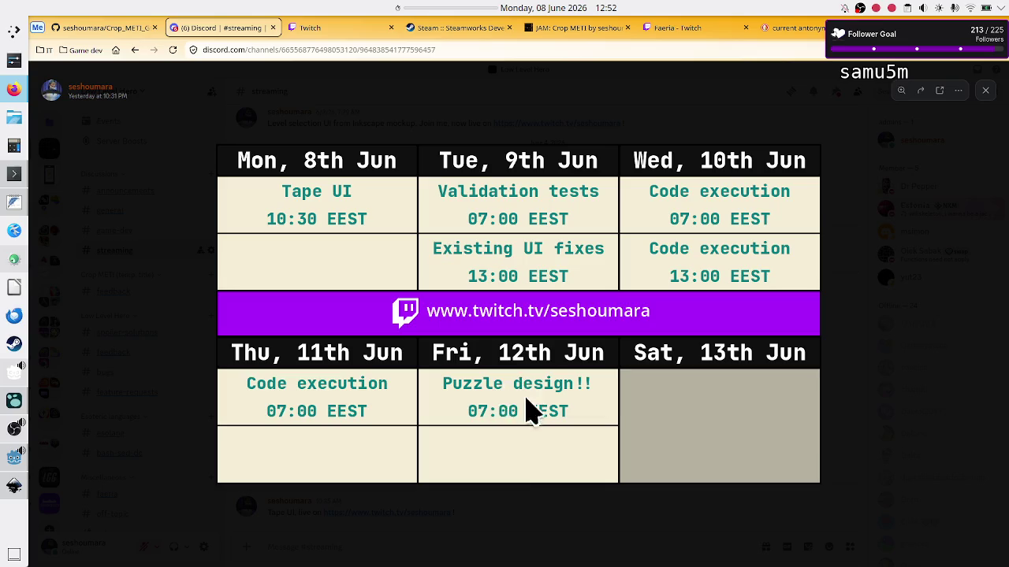
{"action": "key", "text": "alt+Tab"}
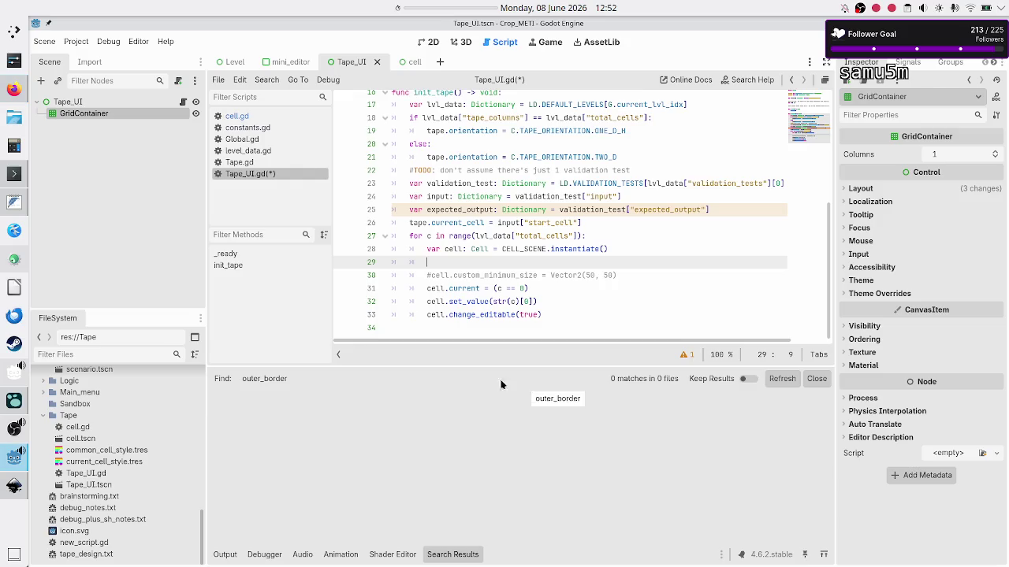
{"action": "key", "text": "alt+Tab"}
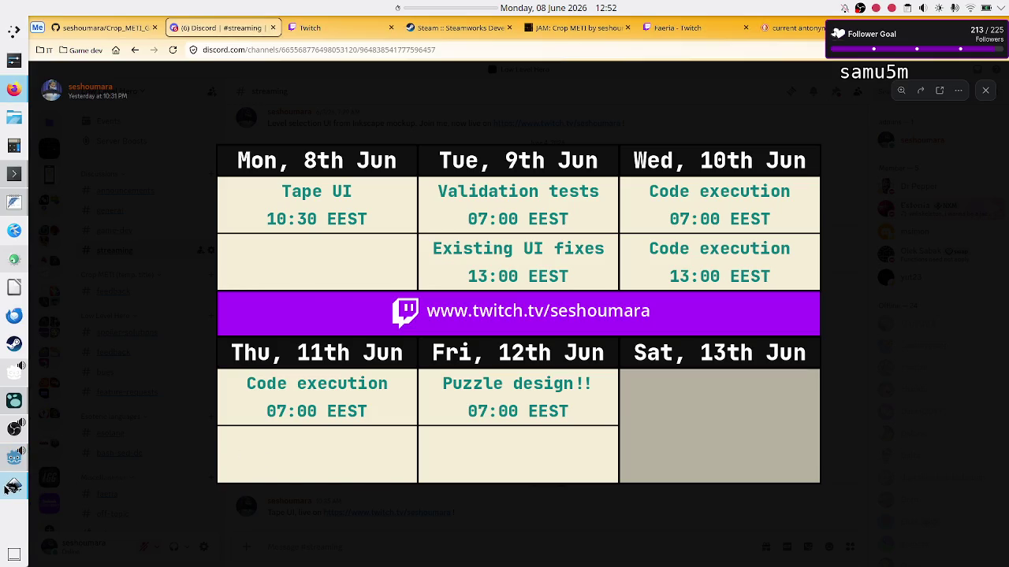
{"action": "left_click", "coordinate": [14, 486]}
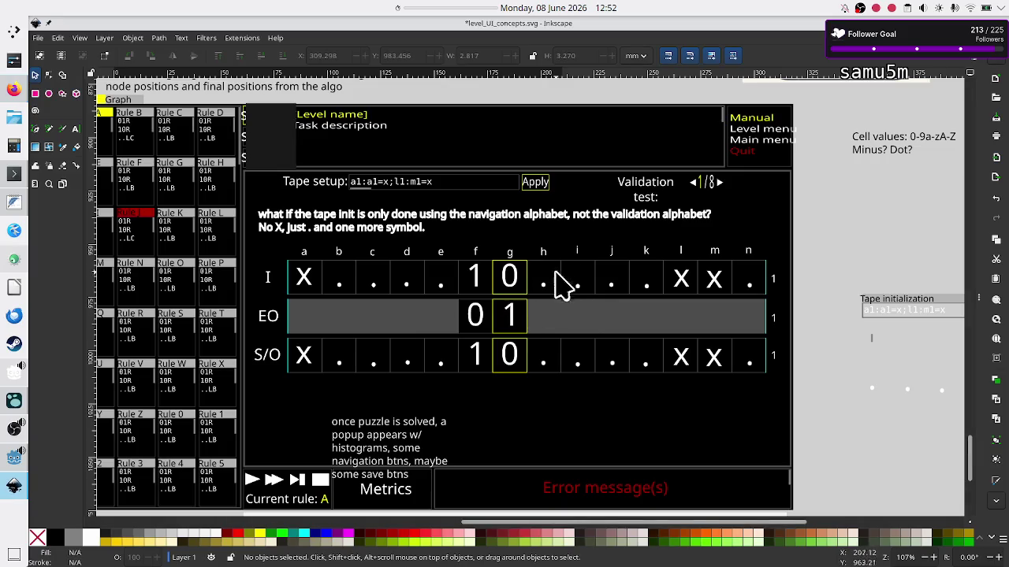
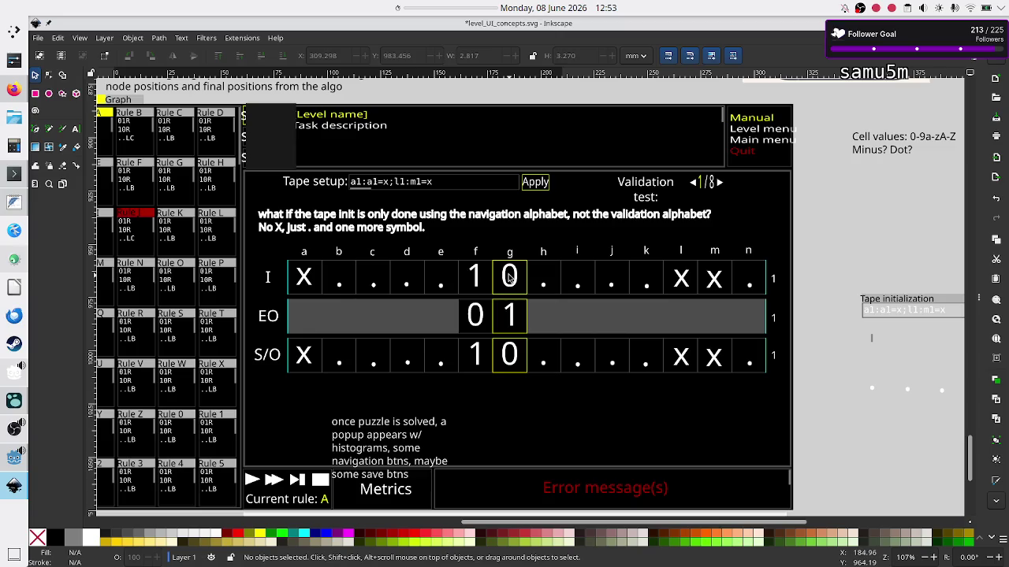
Move past the schedule image and Tape UI mockup to the plain-text tape conventions notes
{"action": "key", "text": "alt+Tab"}
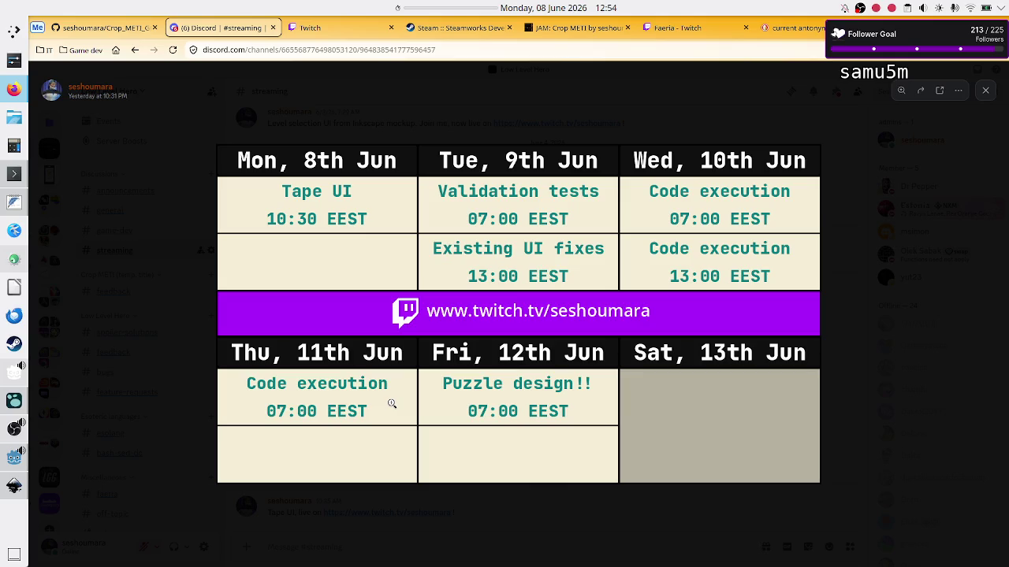
{"action": "key", "text": "alt+Tab"}
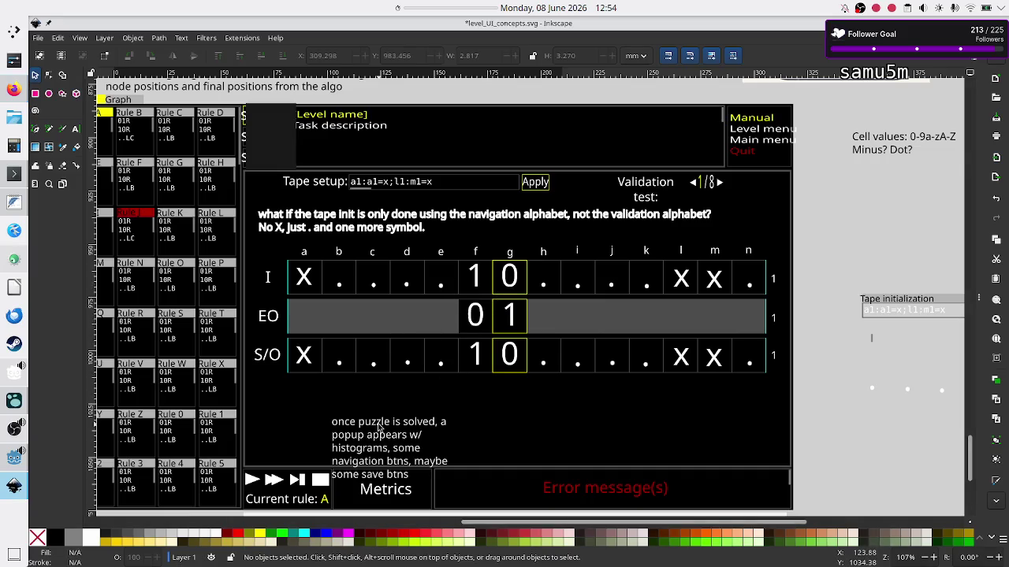
{"action": "key", "text": "alt+Tab"}
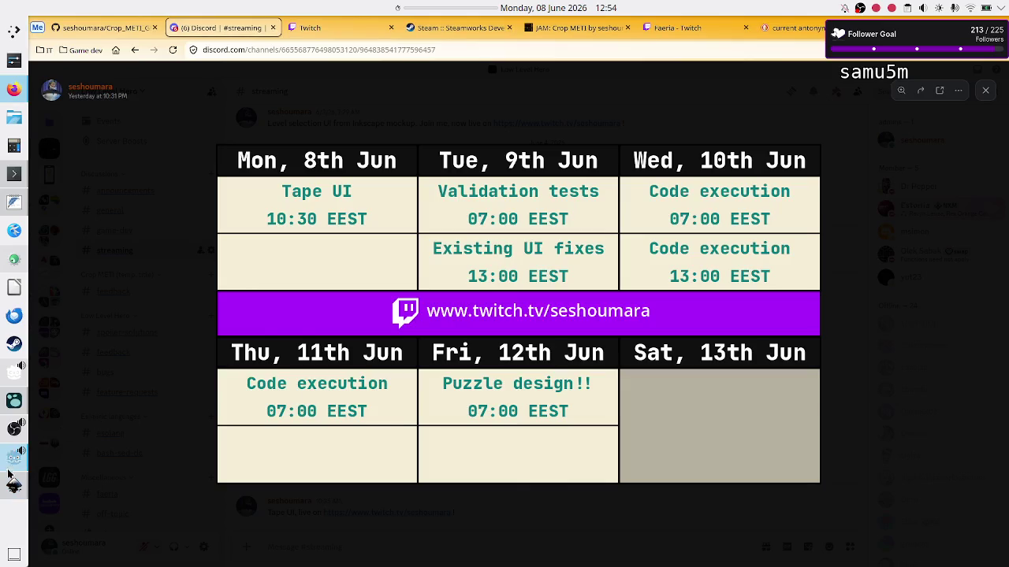
{"action": "left_click", "coordinate": [12, 491]}
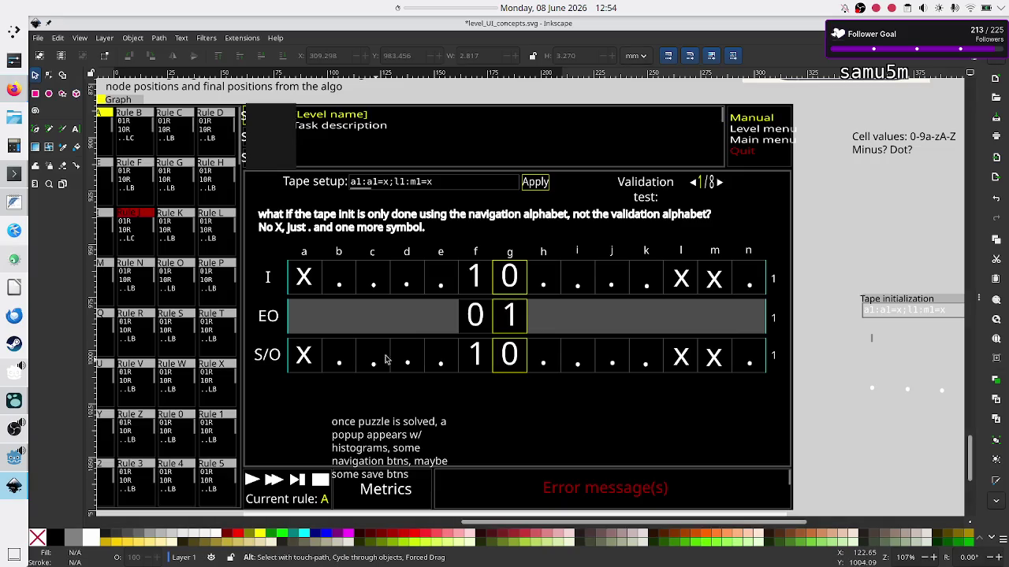
{"action": "left_click", "coordinate": [8, 204]}
{"action": "left_click", "coordinate": [264, 220]}
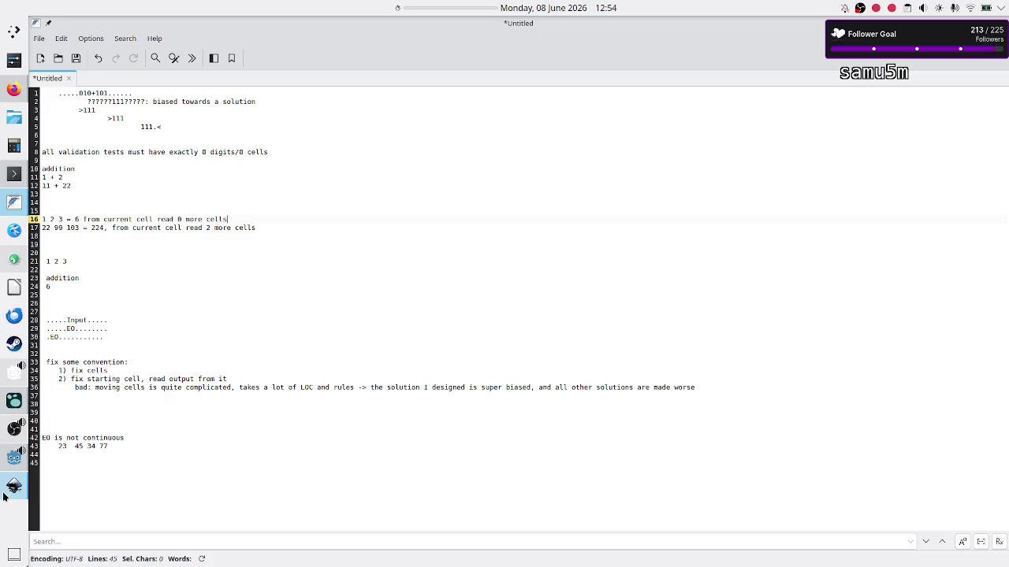
{"action": "left_click", "coordinate": [11, 402]}
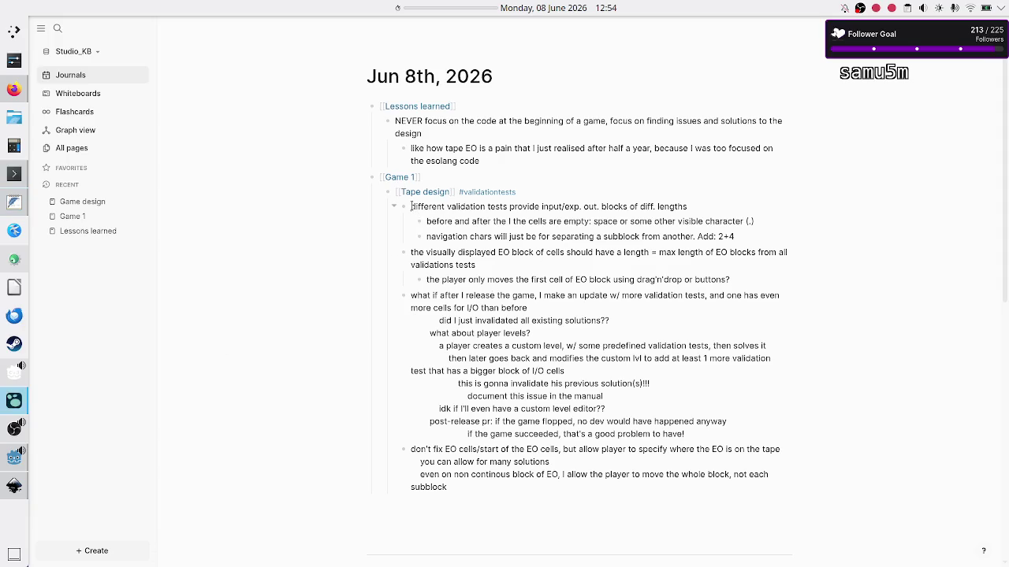
{"action": "left_click_drag", "start_coordinate": [411, 206], "coordinate": [460, 254]}
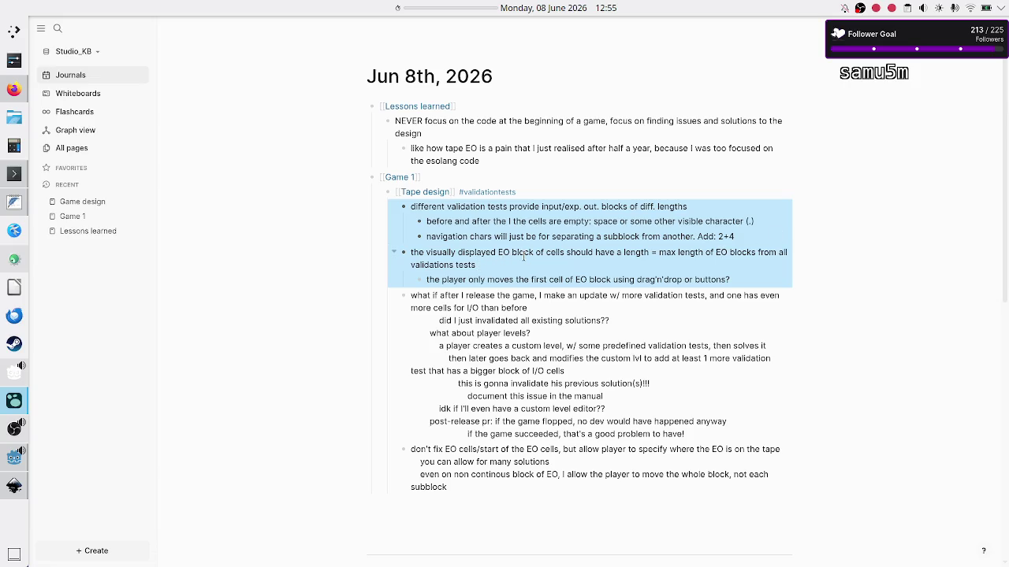
{"action": "left_click", "coordinate": [658, 253]}
{"action": "left_click_drag", "start_coordinate": [658, 253], "coordinate": [768, 253]}
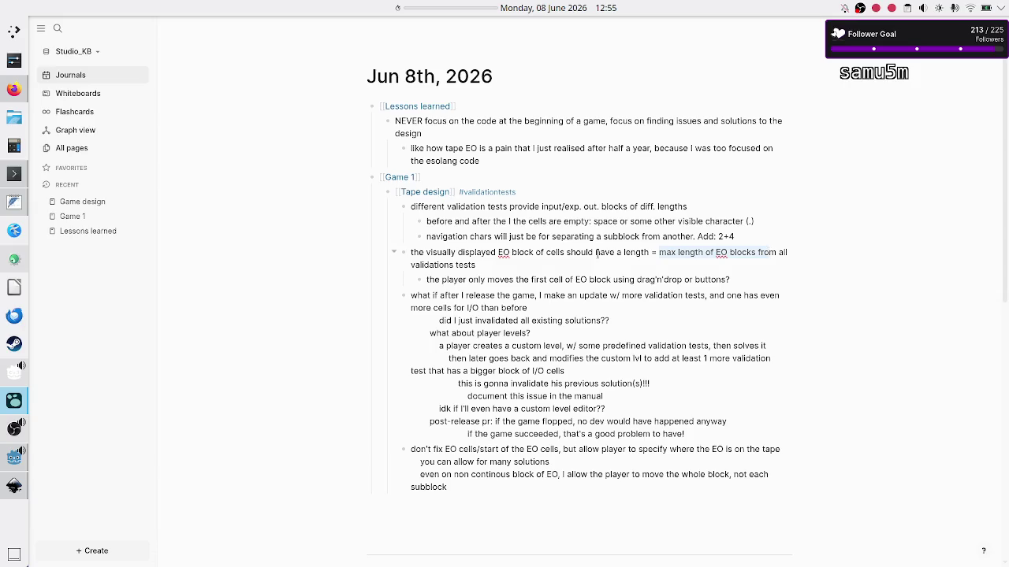
{"action": "left_click_drag", "start_coordinate": [589, 280], "coordinate": [690, 279]}
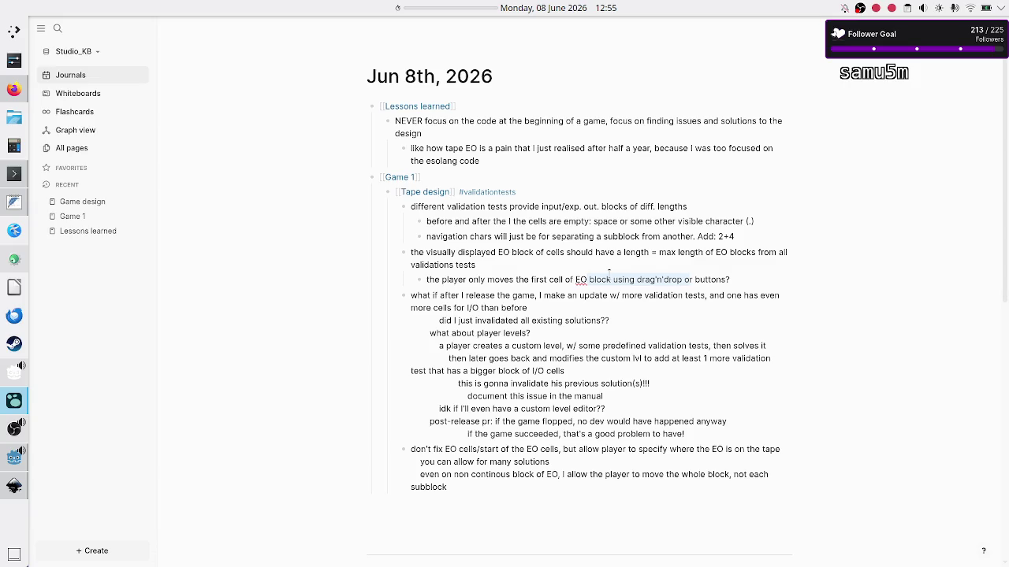
{"action": "key", "text": "alt+Tab"}
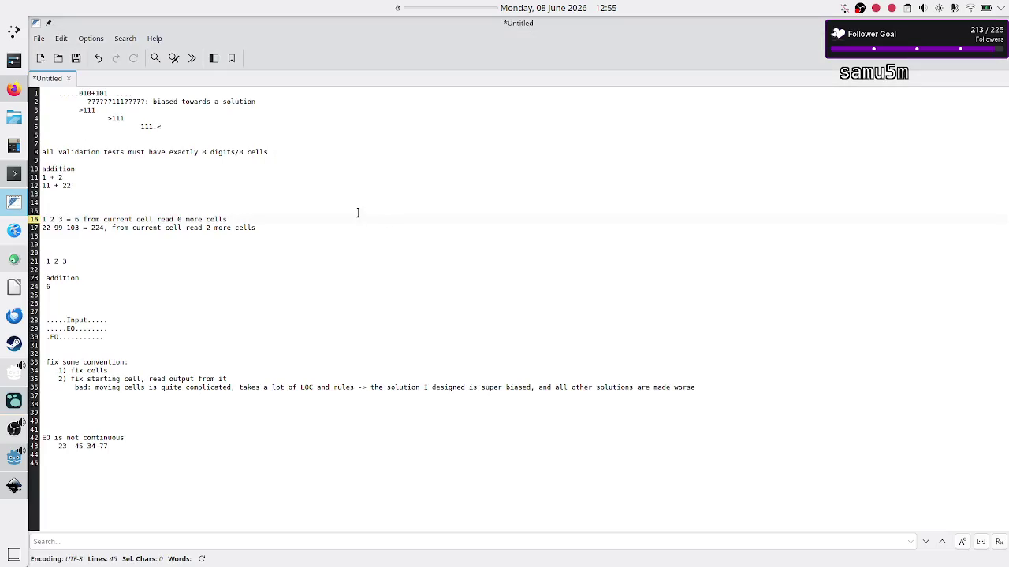
Show Godot's Output log and review the start_cell and instantiate lines in Tape_UI.gd's loop
{"action": "left_click", "coordinate": [13, 457]}
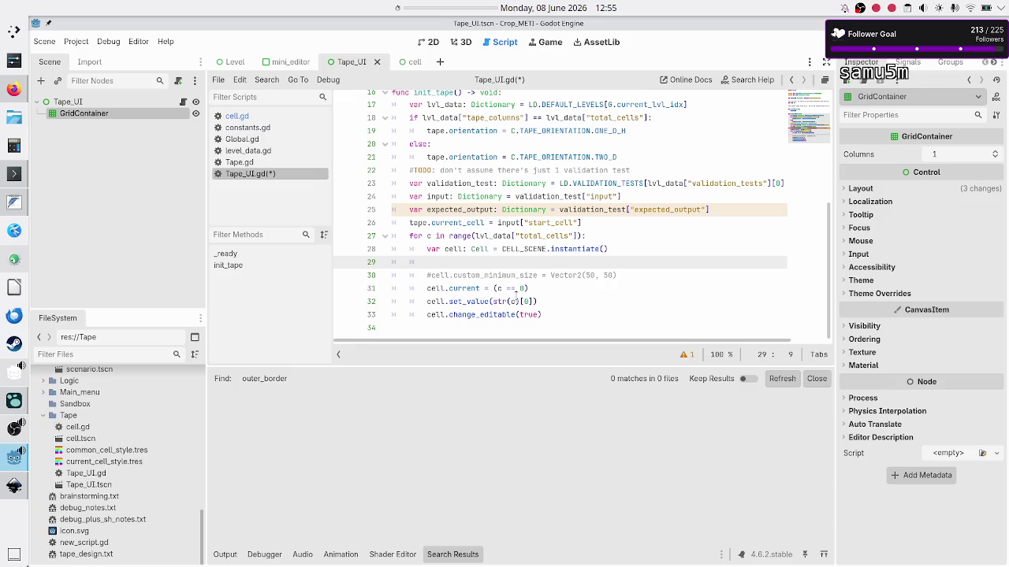
{"action": "left_click", "coordinate": [226, 554]}
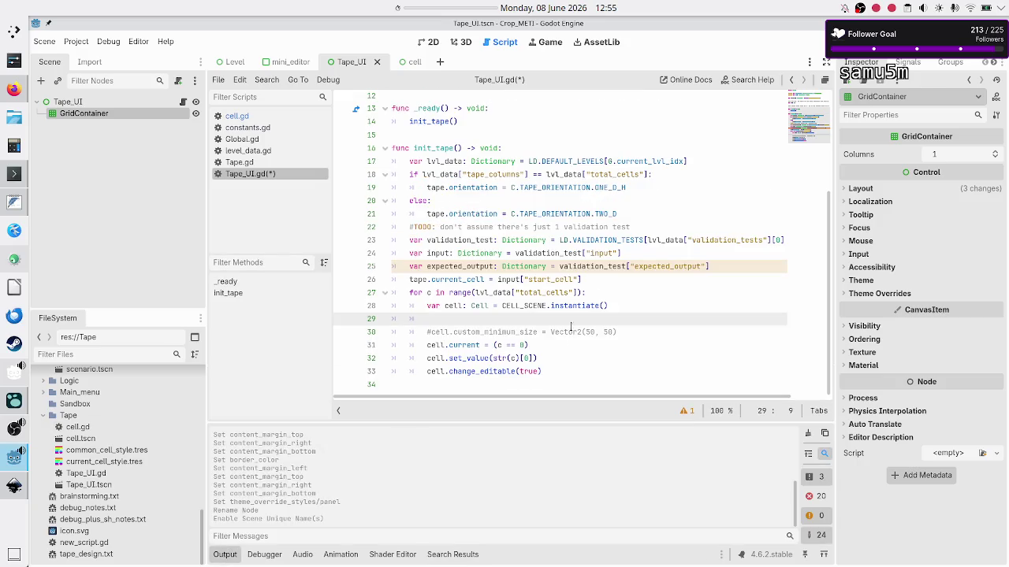
{"action": "left_click", "coordinate": [609, 292]}
{"action": "key", "text": "Up"}
{"action": "key", "text": "Home"}
{"action": "key", "text": "Home"}
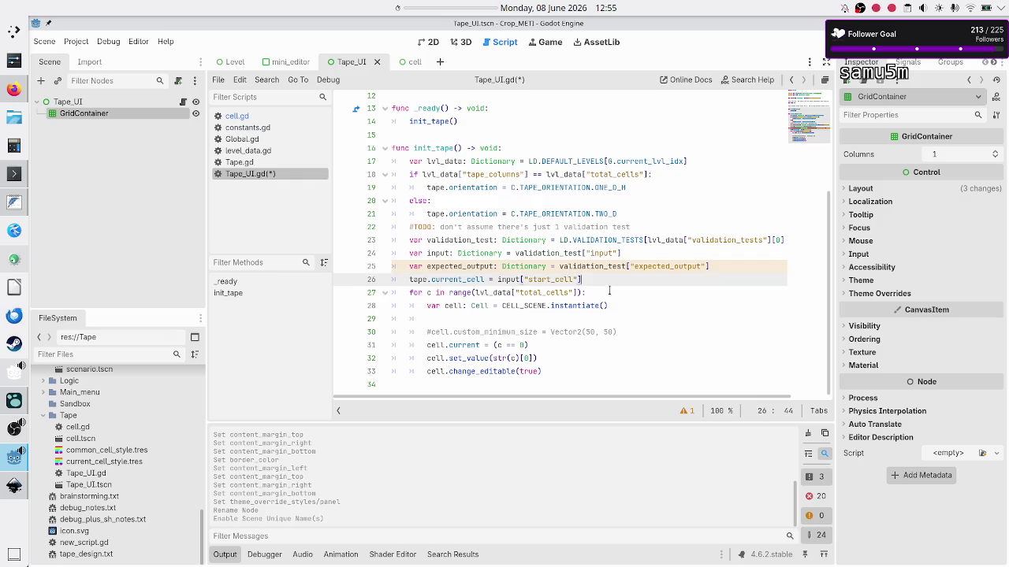
{"action": "key", "text": "shift+Down"}
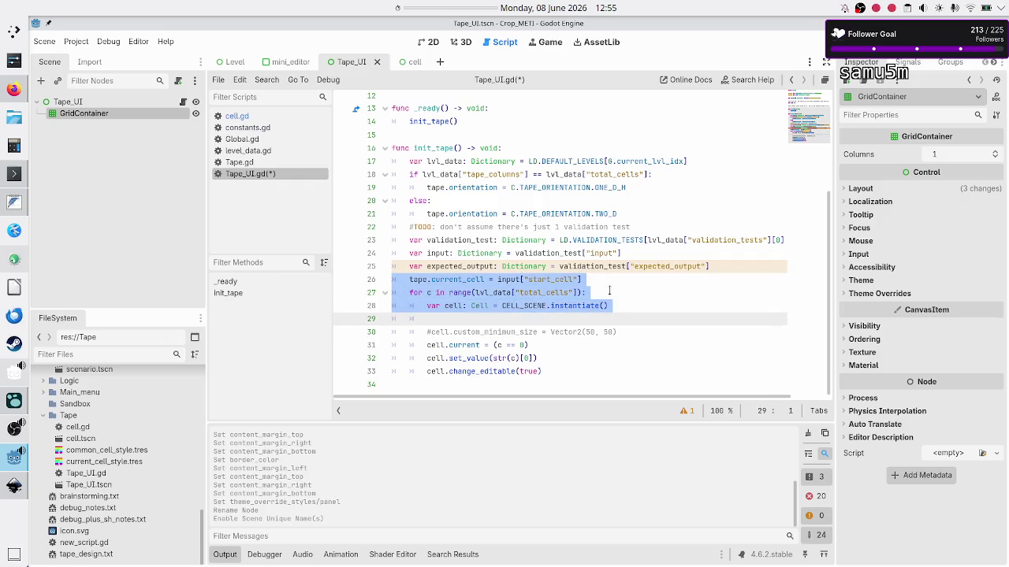
{"action": "key", "text": "Up"}
{"action": "key", "text": "Up"}
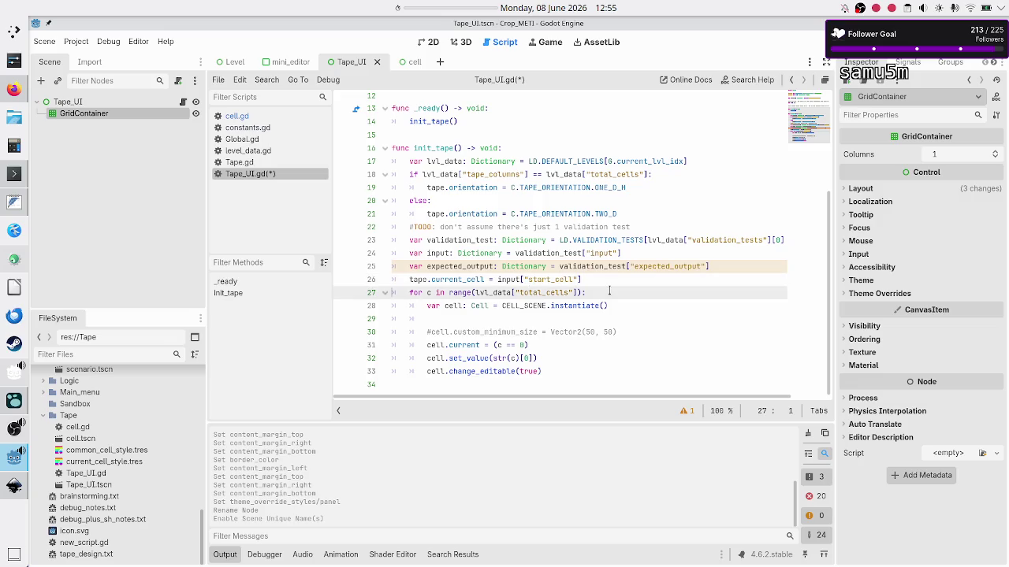
{"action": "key", "text": "Down"}
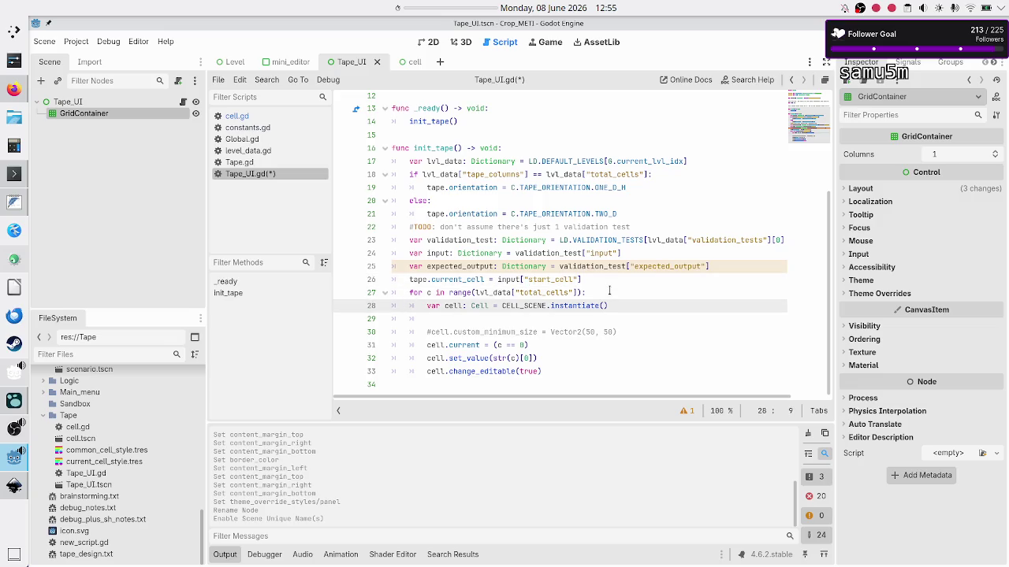
{"action": "key", "text": "shift+End"}
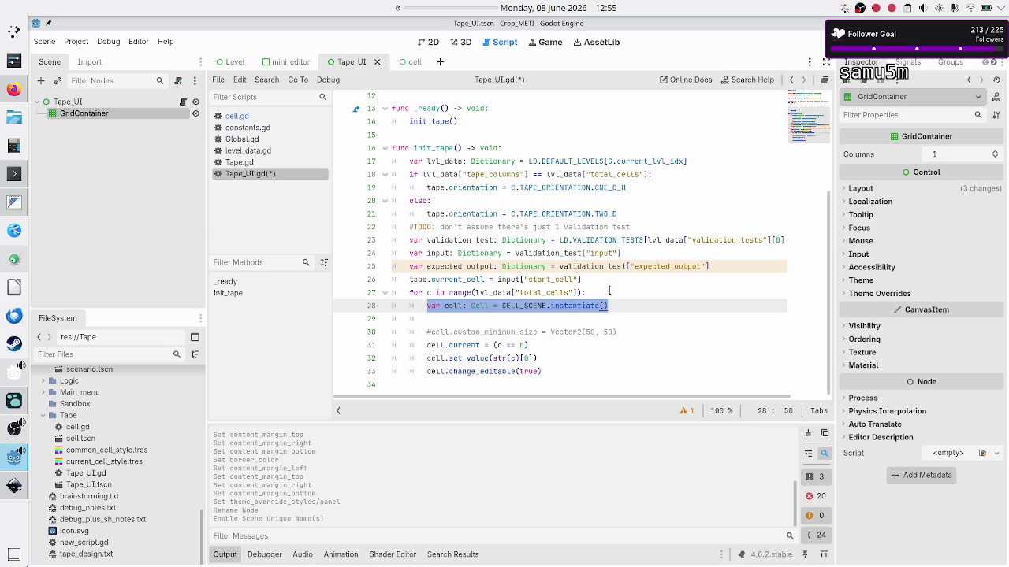
{"action": "key", "text": "Right"}
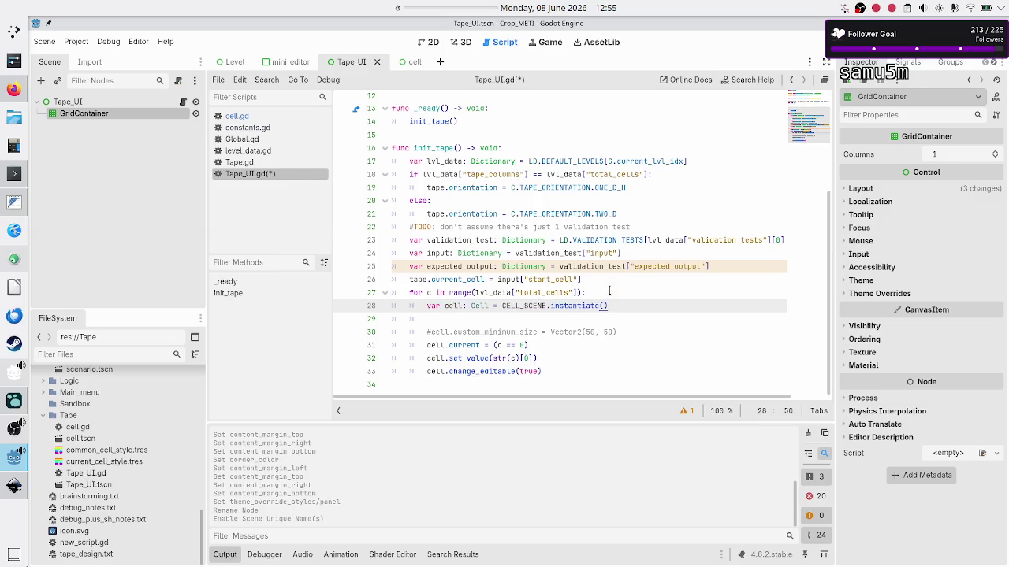
Check the loop header's total_cells range, then place the caret on empty line 29 inside the loop
{"action": "key", "text": "Up"}
{"action": "key", "text": "Up"}
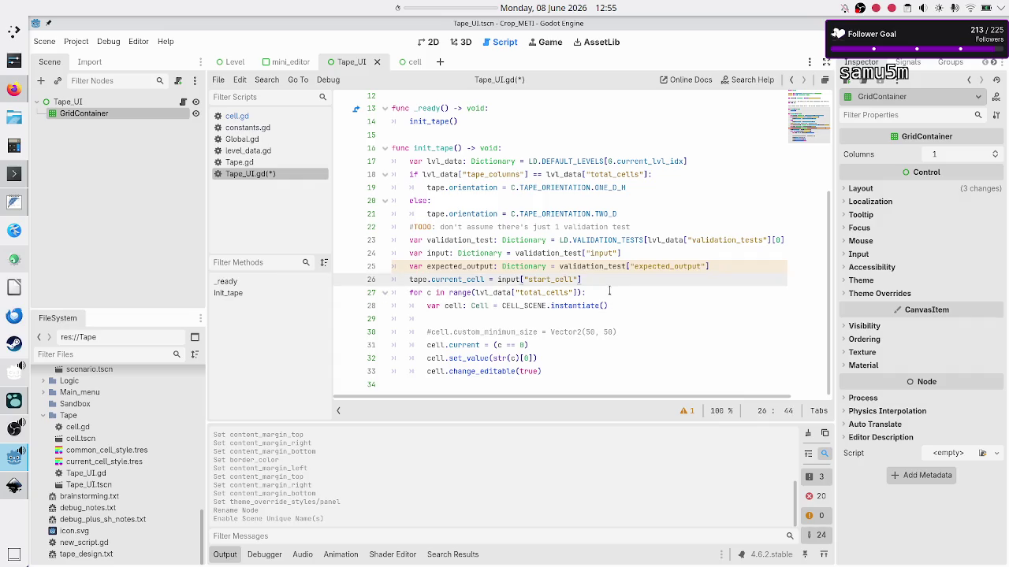
{"action": "key", "text": "Down"}
{"action": "key", "text": "Home"}
{"action": "key", "text": "Home"}
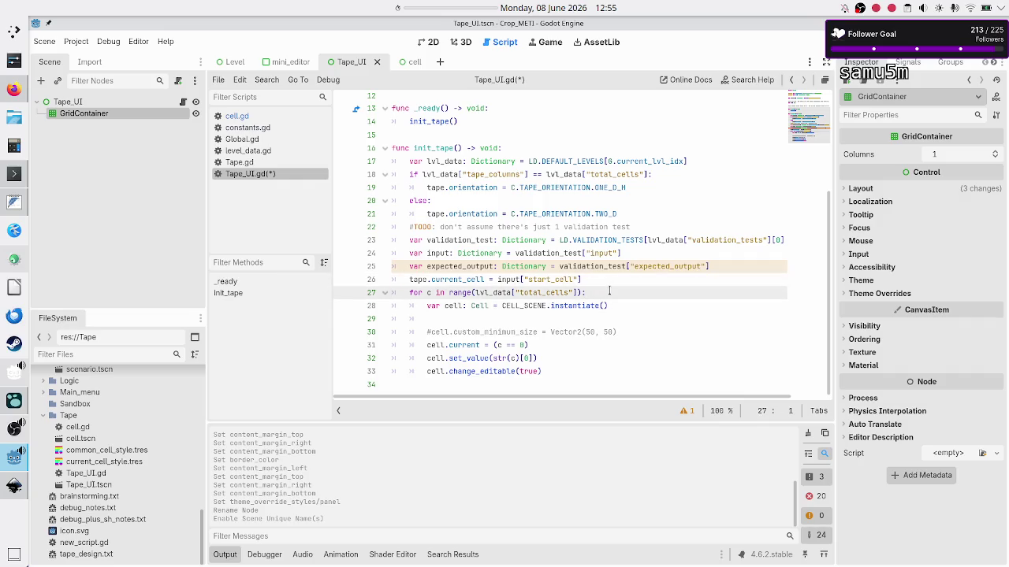
{"action": "key", "text": "Down"}
{"action": "key", "text": "Down"}
{"action": "key", "text": "Up"}
{"action": "key", "text": "Up"}
{"action": "key", "text": "ctrl+Right"}
{"action": "key", "text": "ctrl+Right"}
{"action": "key", "text": "ctrl+Right"}
{"action": "key", "text": "shift+Right"}
{"action": "key", "text": "shift+Right"}
{"action": "key", "text": "shift+Right"}
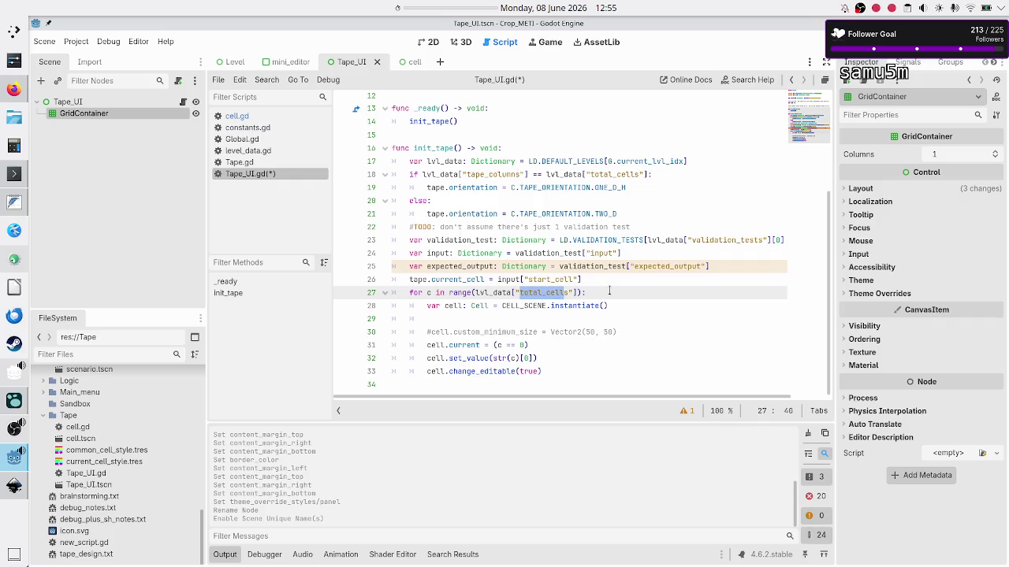
{"action": "key", "text": "Down"}
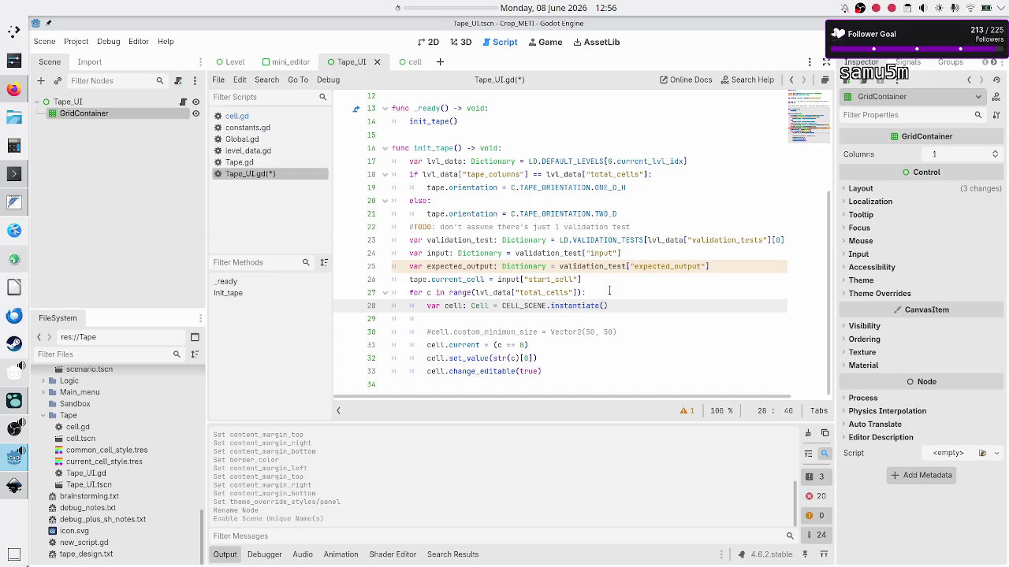
{"action": "key", "text": "Down"}
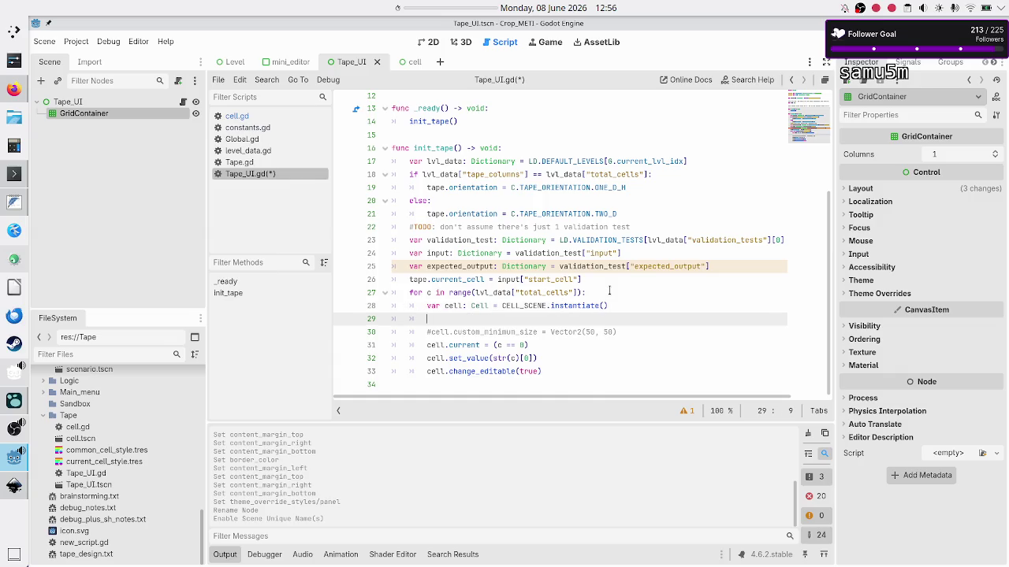
Insert a cell.set_value() call on line 29 for each new cell
{"action": "type", "text": "cell.set"}
{"action": "key", "text": "Down"}
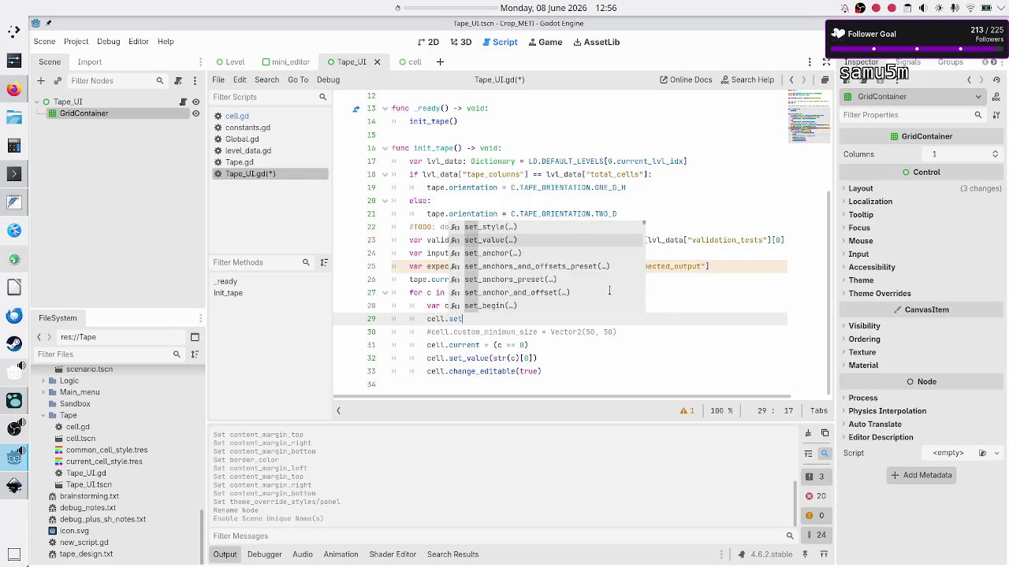
{"action": "key", "text": "Return"}
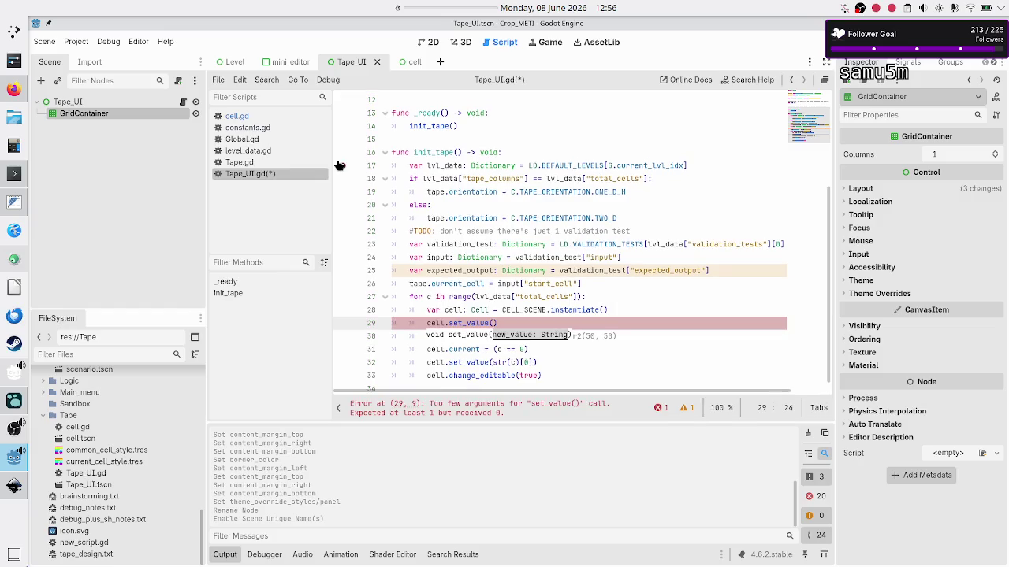
{"action": "left_click", "coordinate": [264, 130]}
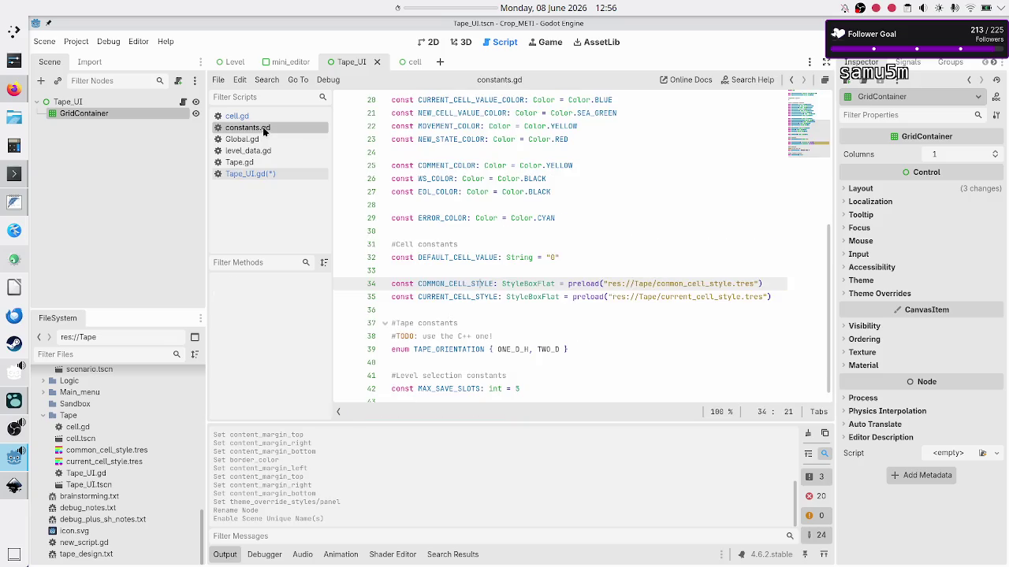
Change DEFAULT_CELL_VALUE in constants.gd from "0" to "." and save the scripts
{"action": "double_click", "coordinate": [476, 257]}
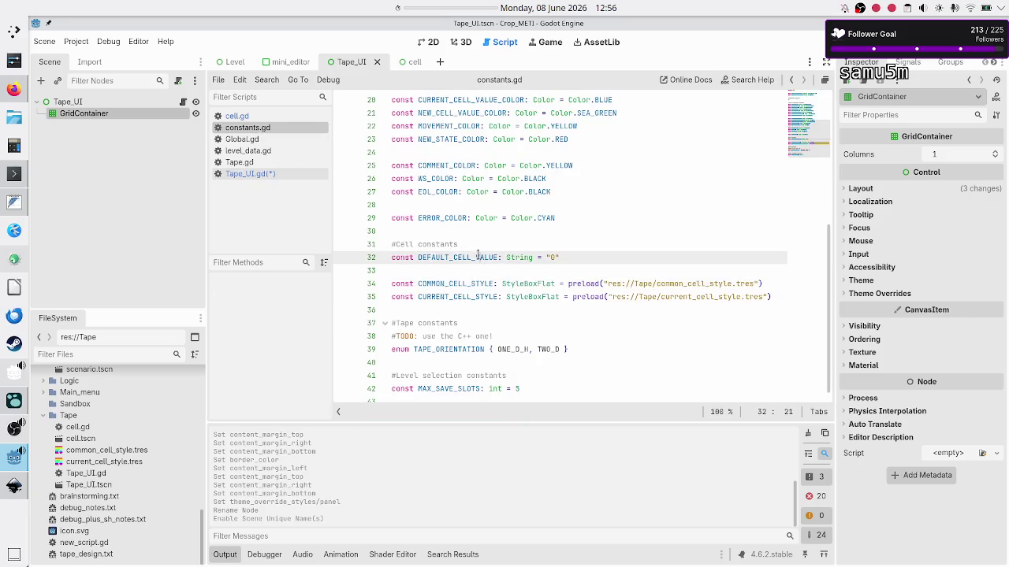
{"action": "left_click", "coordinate": [602, 258]}
{"action": "key", "text": "BackSpace"}
{"action": "type", "text": "."}
{"action": "key", "text": "ctrl+s"}
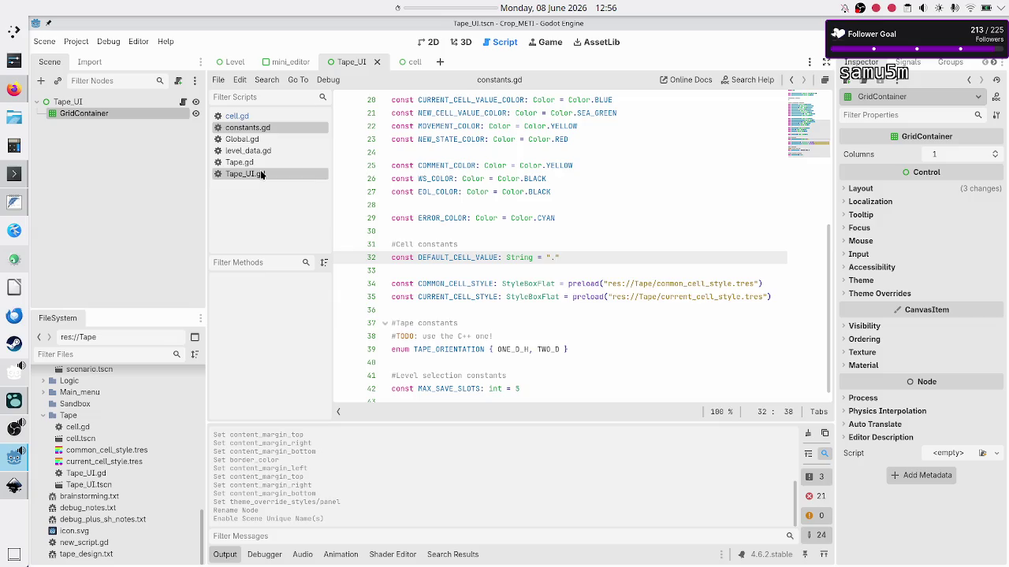
{"action": "left_click", "coordinate": [262, 174]}
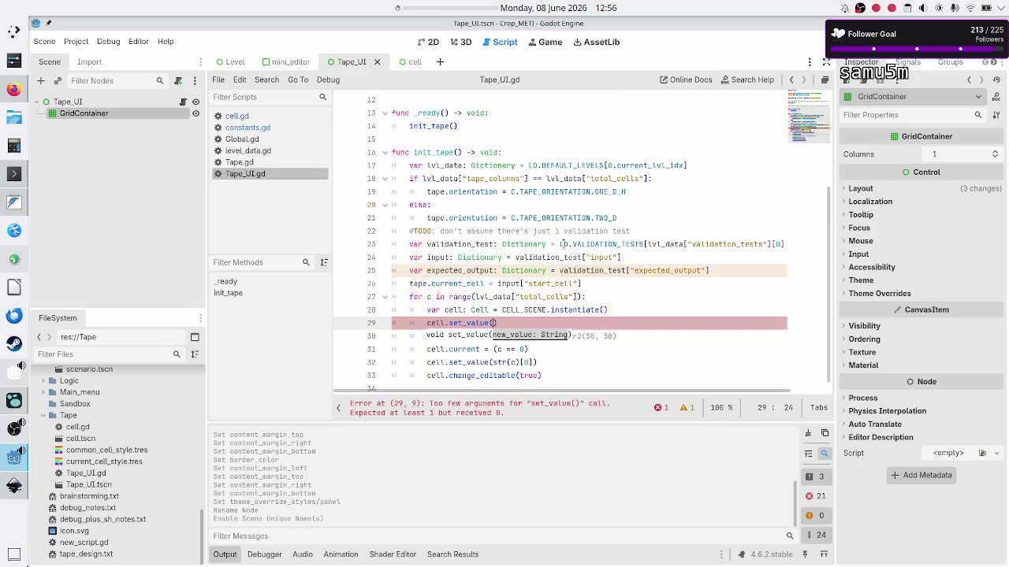
Pass C.DEFAULT_CELL_VALUE to set_value and open a new line below it
{"action": "type", "text": "C.DEF"}
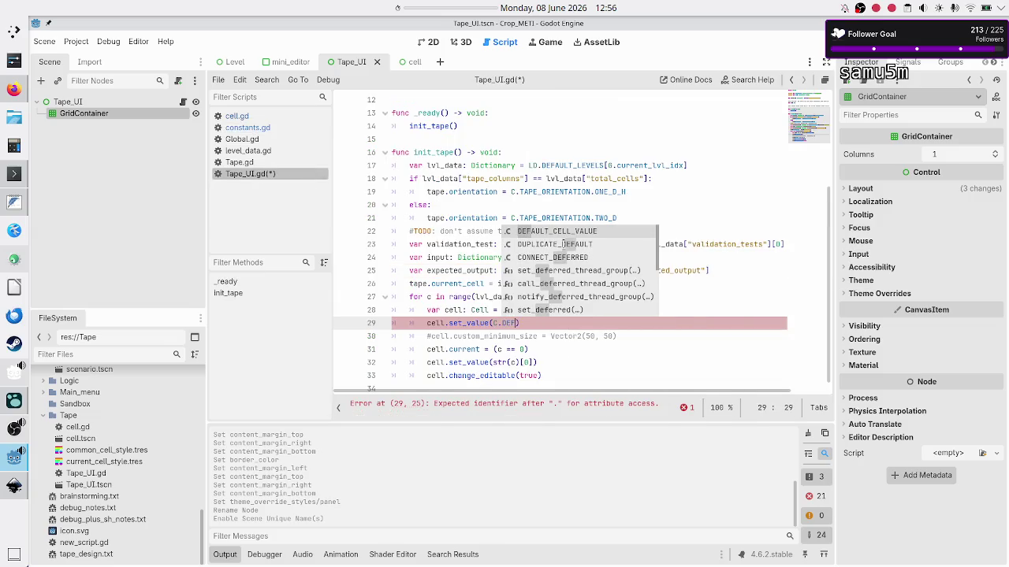
{"action": "key", "text": "Return"}
{"action": "key", "text": "Down"}
{"action": "key", "text": "Home"}
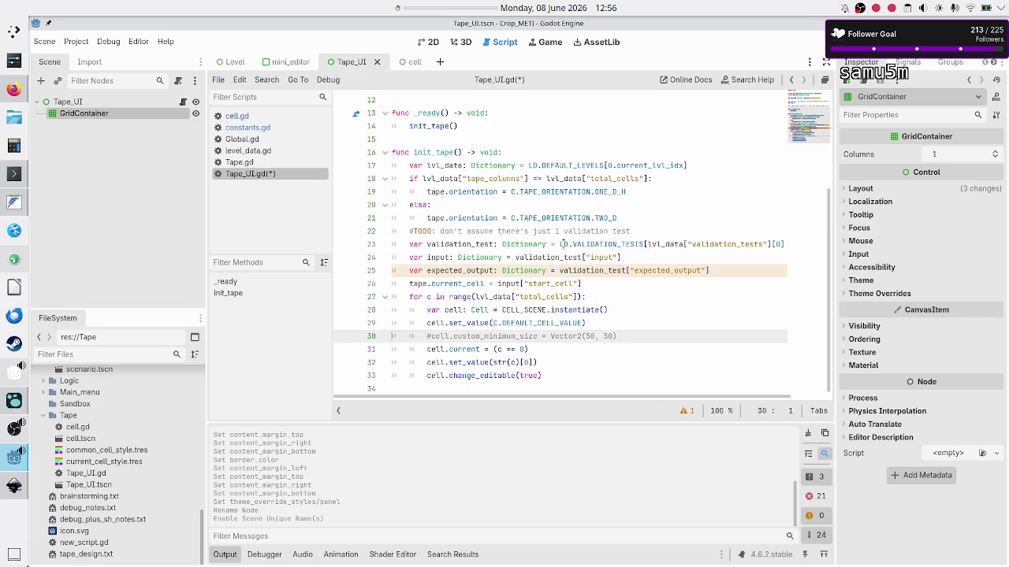
{"action": "key", "text": "Return"}
{"action": "key", "text": "Up"}
Start the condition 'if c == curr' on the new line in the cell loop
{"action": "type", "text": "i"}
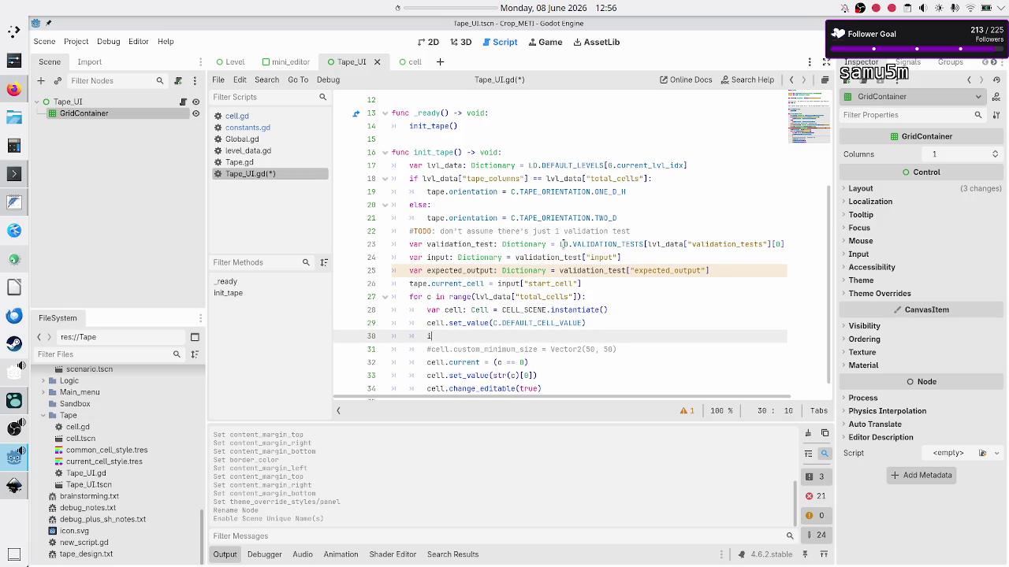
{"action": "type", "text": "f"}
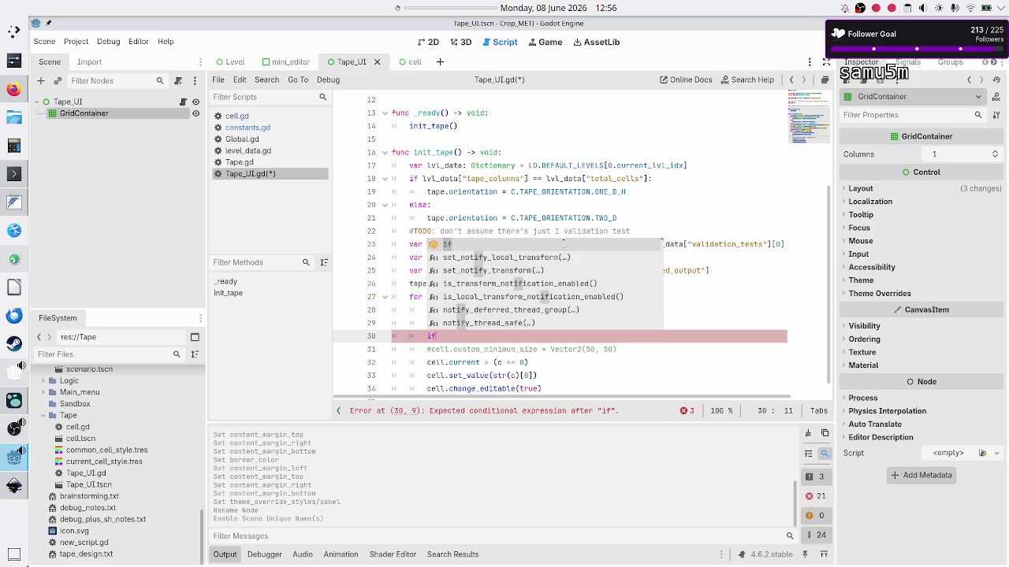
{"action": "type", "text": " c"}
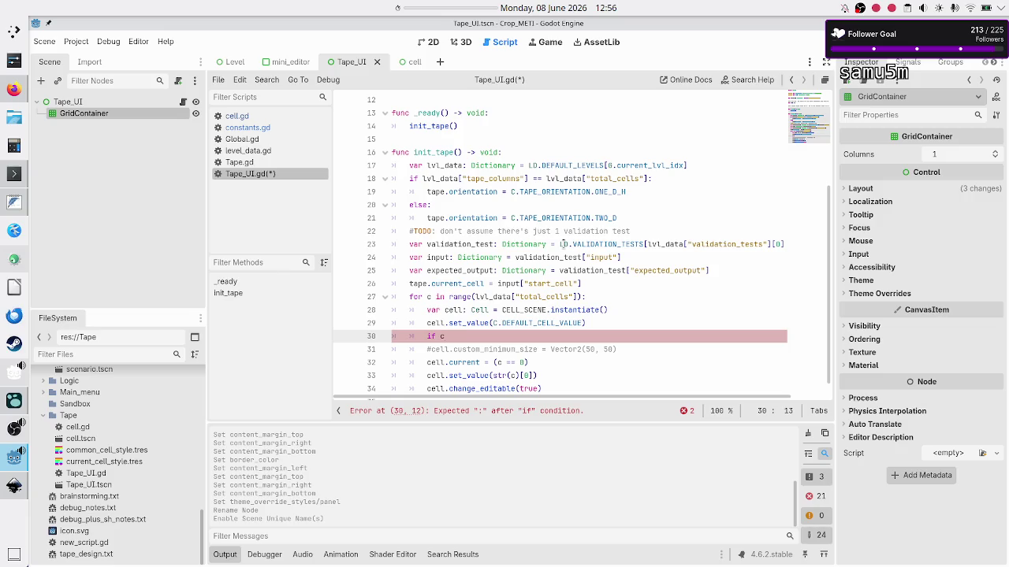
{"action": "type", "text": " =="}
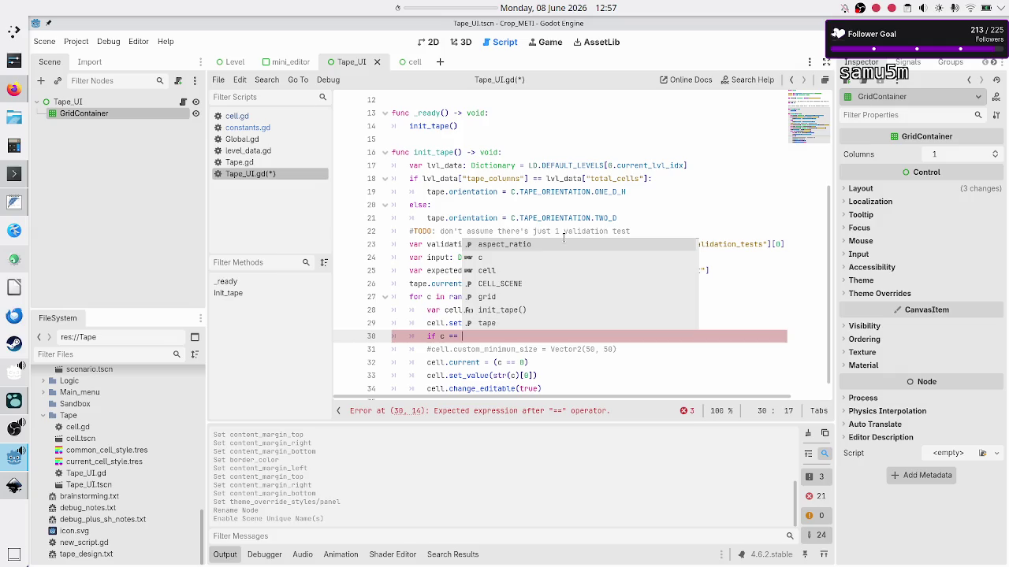
{"action": "key", "text": "Escape"}
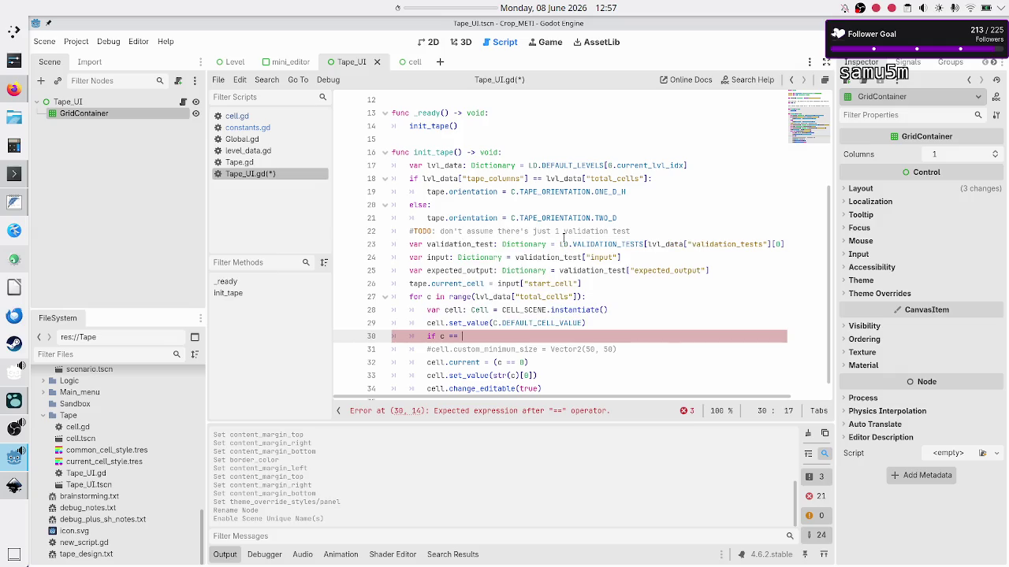
{"action": "type", "text": "curr"}
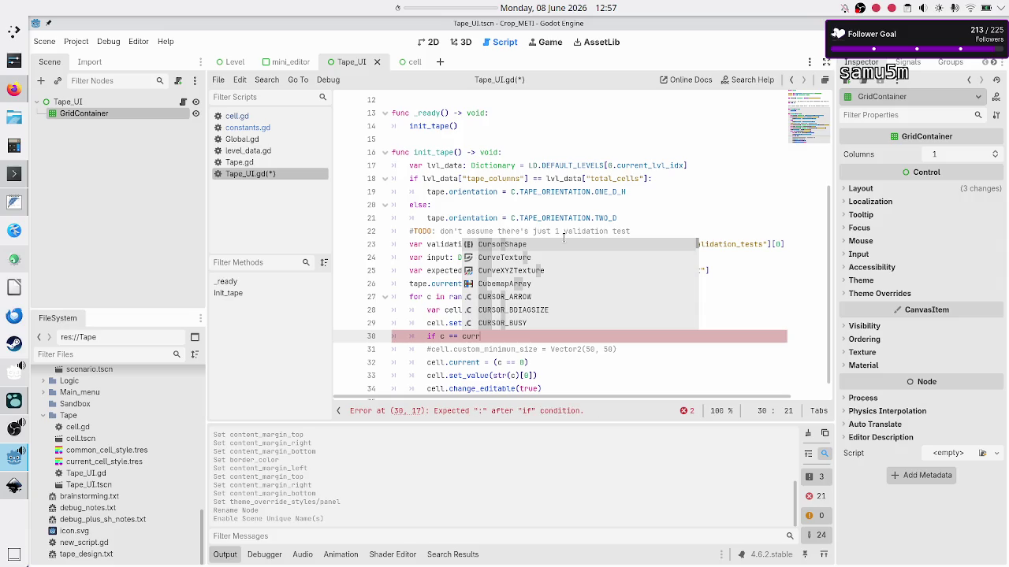
{"action": "key", "text": "Escape"}
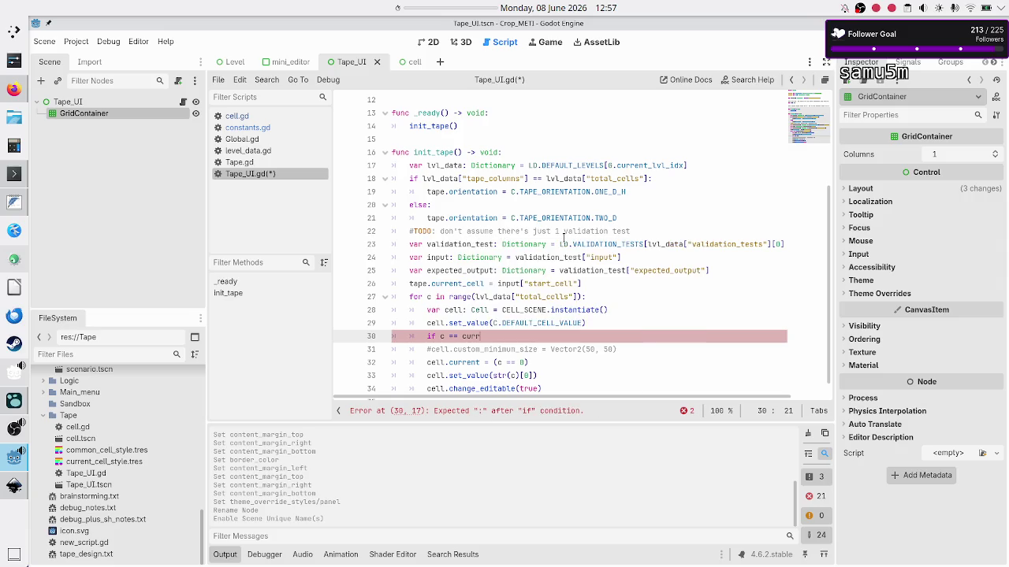
{"action": "left_click", "coordinate": [246, 152]}
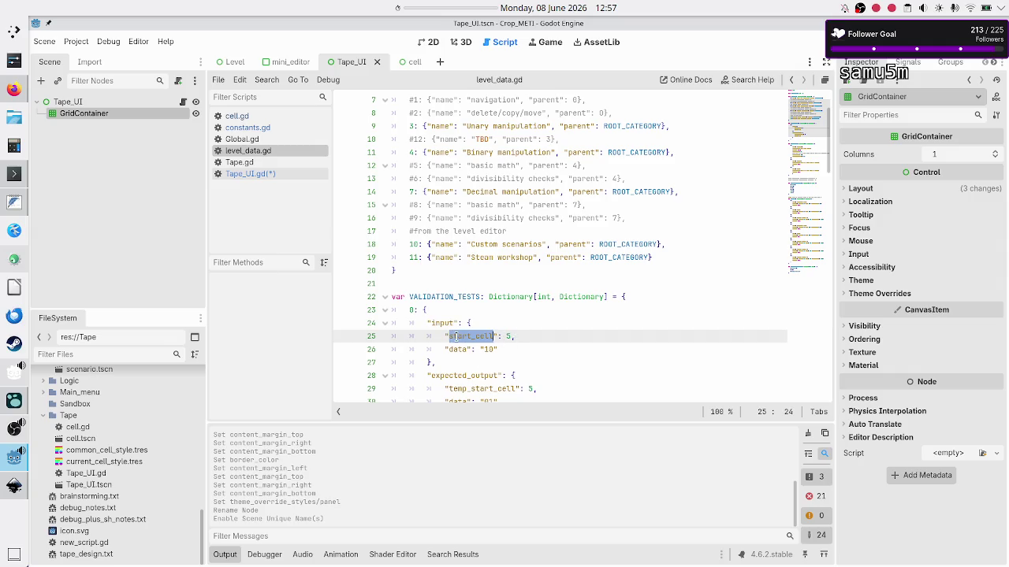
Check start_cell in level_data.gd and complete the condition as 'if c == input["start_cell"]:'
{"action": "left_click", "coordinate": [518, 335]}
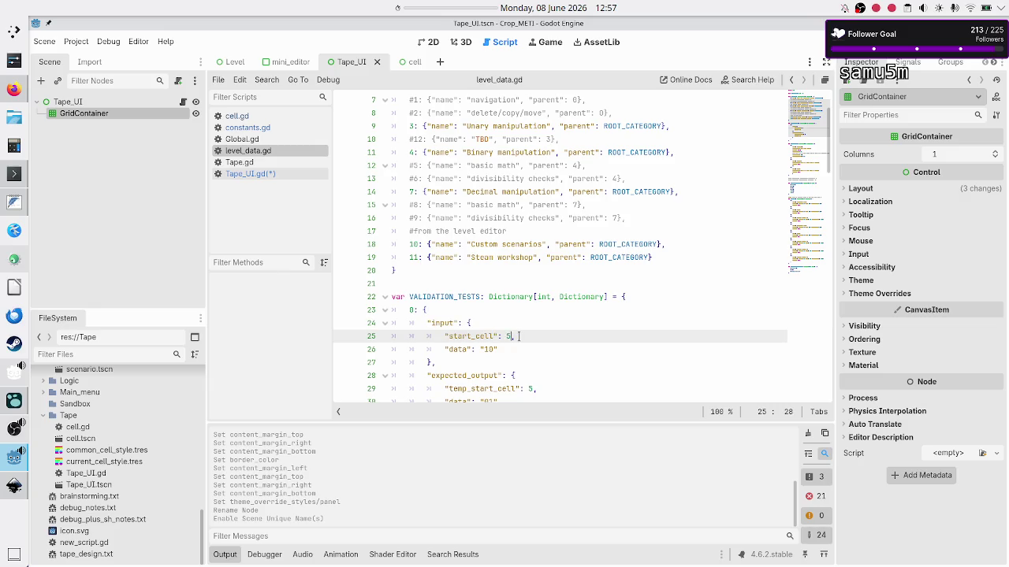
{"action": "key", "text": "shift+Right"}
{"action": "left_click", "coordinate": [286, 175]}
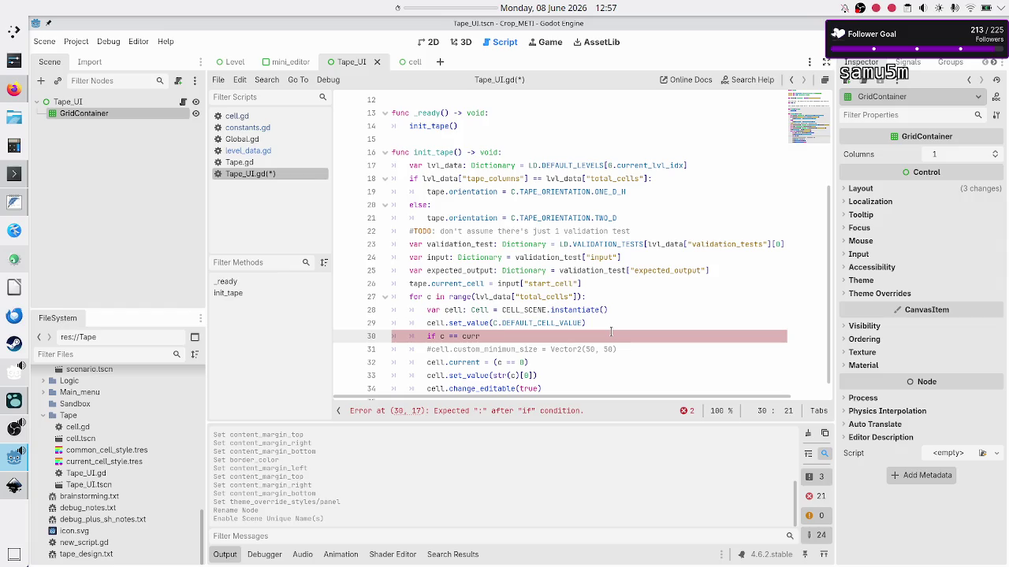
{"action": "key", "text": "Up"}
{"action": "key", "text": "Up"}
{"action": "key", "text": "Up"}
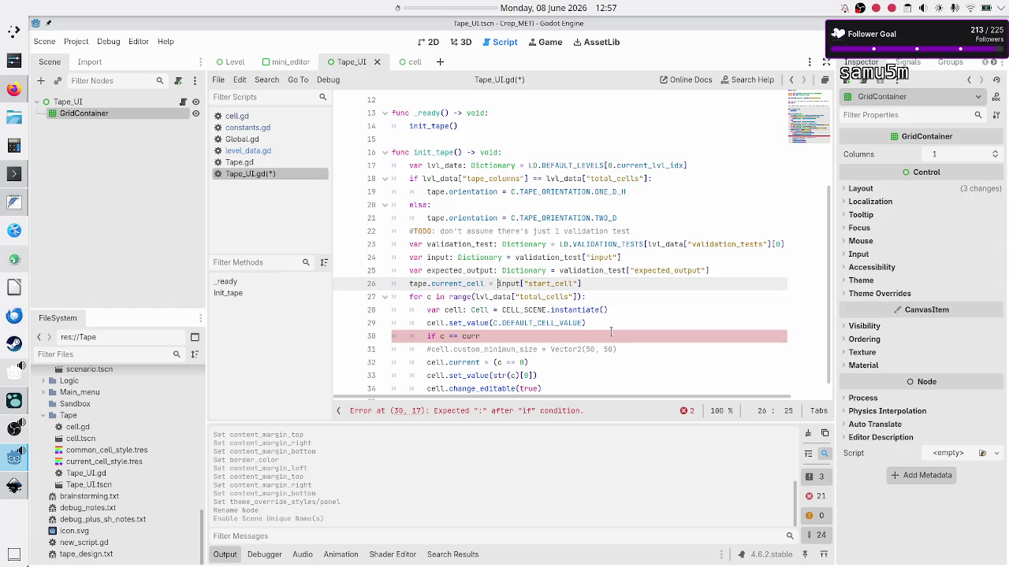
{"action": "key", "text": "Right"}
{"action": "key", "text": "ctrl+shift+Right"}
{"action": "key", "text": "ctrl+shift+Right"}
{"action": "key", "text": "ctrl+shift+Right"}
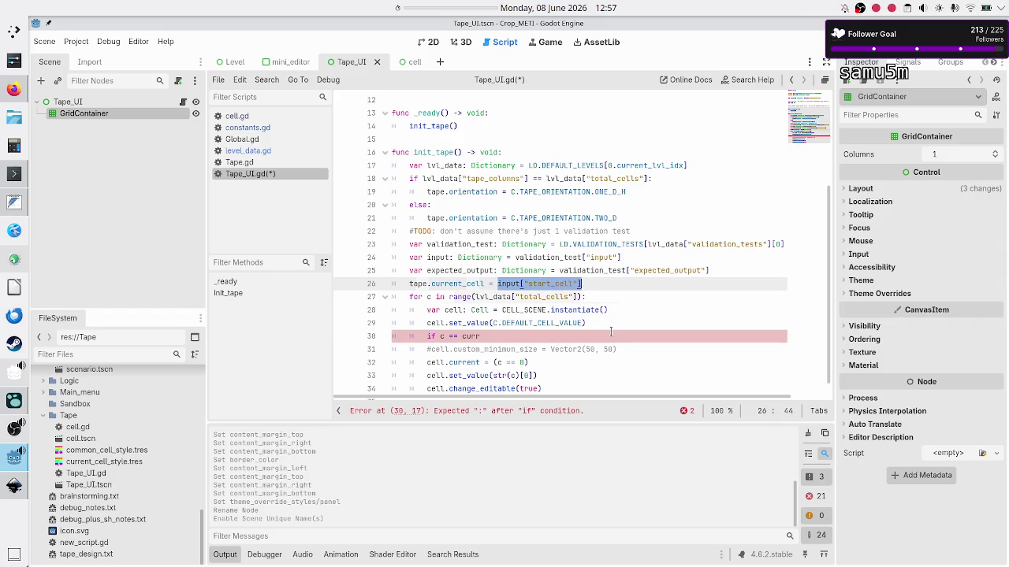
{"action": "key", "text": "Down"}
{"action": "key", "text": "Down"}
{"action": "key", "text": "Down"}
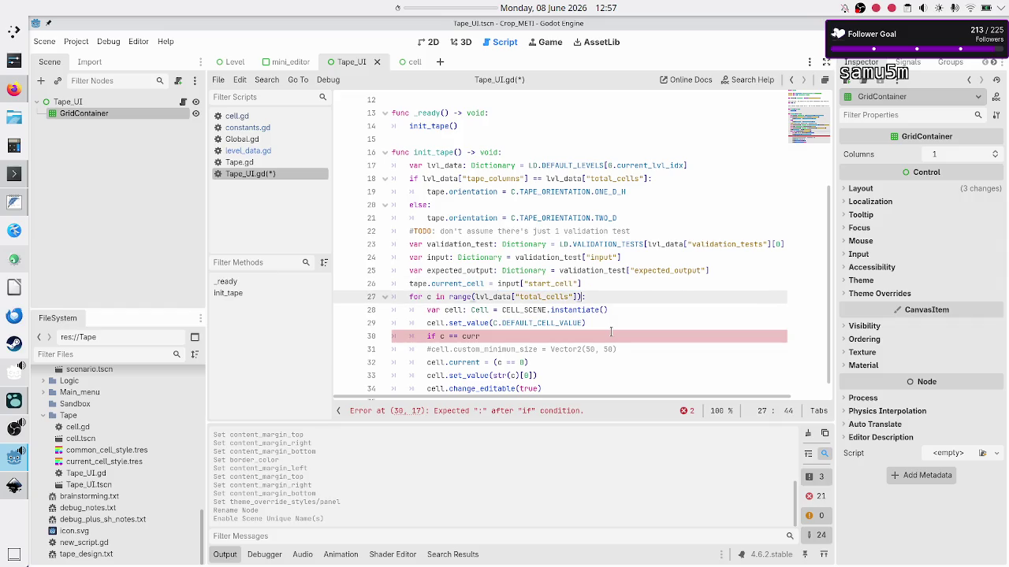
{"action": "key", "text": "BackSpace"}
{"action": "key", "text": "BackSpace"}
{"action": "key", "text": "BackSpace"}
{"action": "type", "text": "input[\"start_cell\"]"}
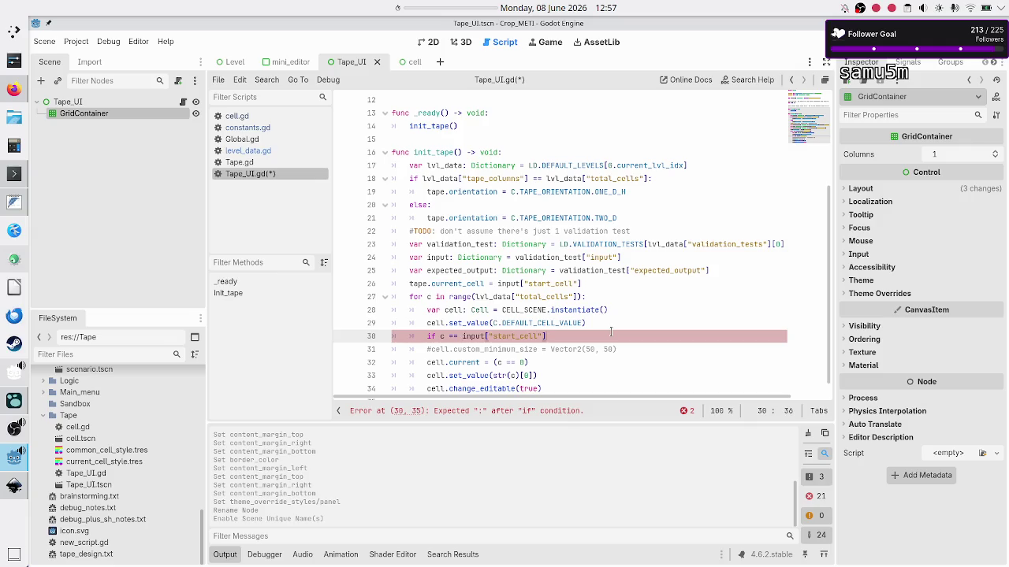
{"action": "type", "text": ":"}
{"action": "key", "text": "Return"}
Add cell.set_value(input["data"]) in the if body, copying the data key from level_data.gd
{"action": "type", "text": "cell"}
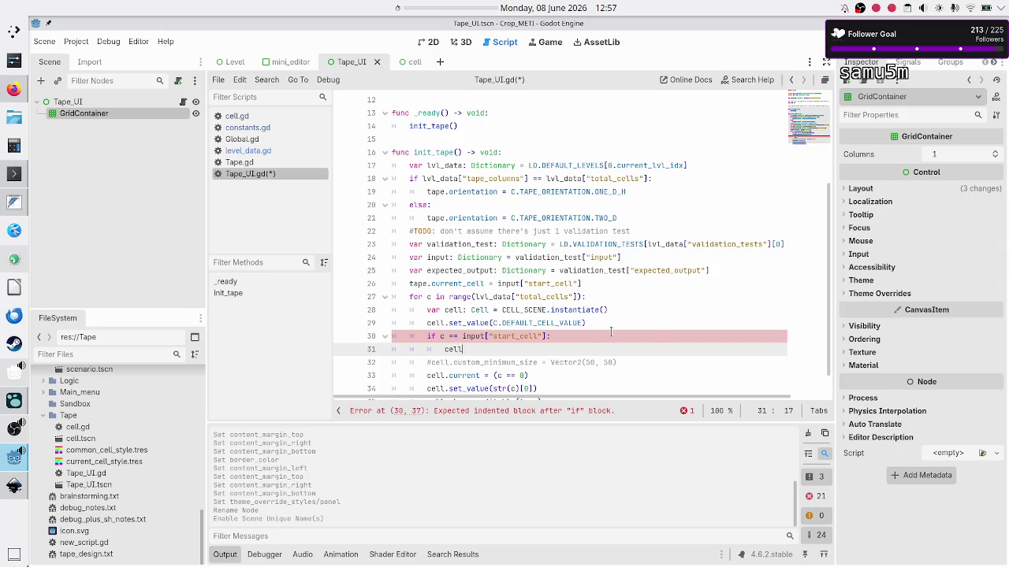
{"action": "type", "text": ".set_"}
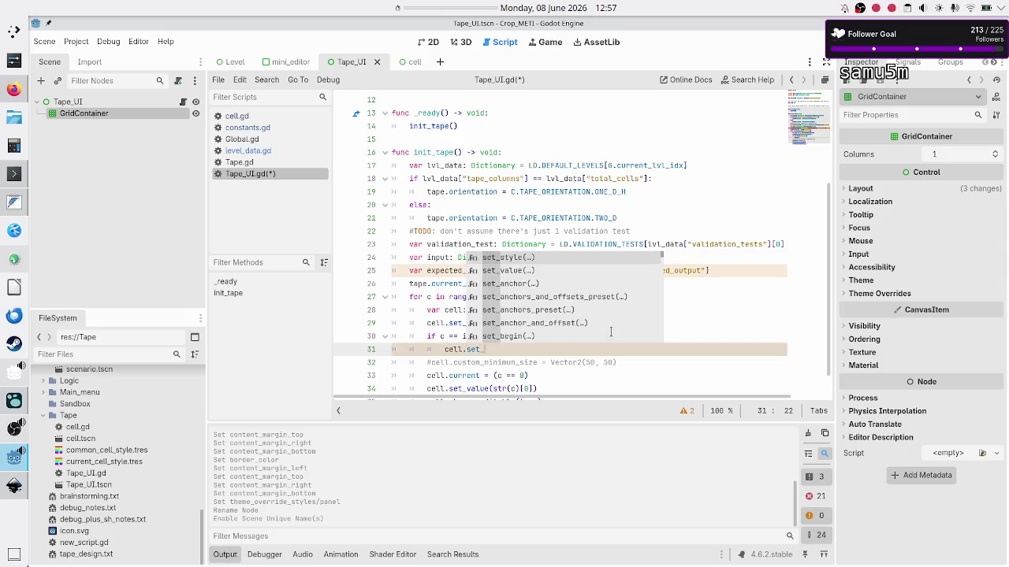
{"action": "key", "text": "Down"}
{"action": "key", "text": "Return"}
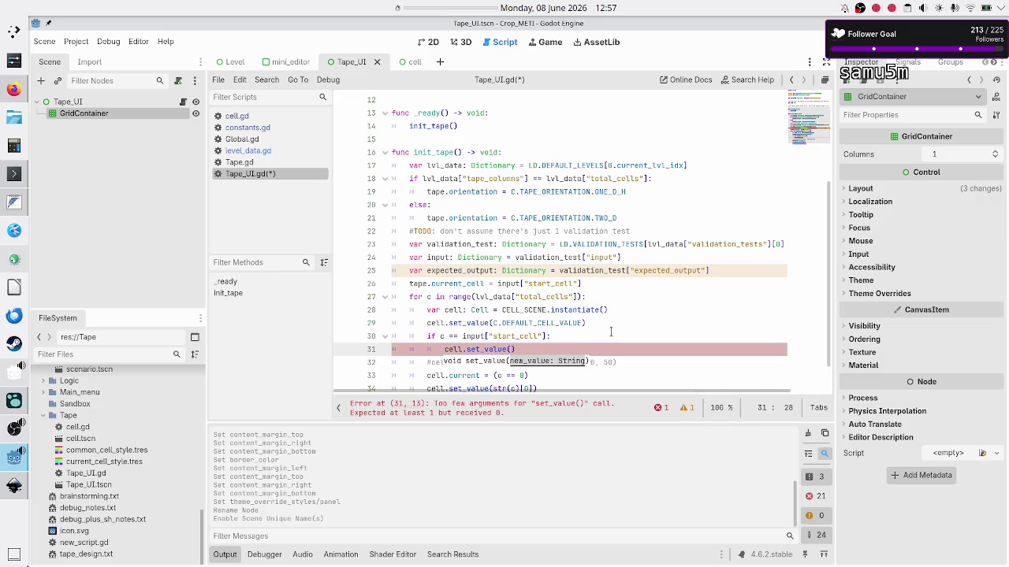
{"action": "type", "text": "input"}
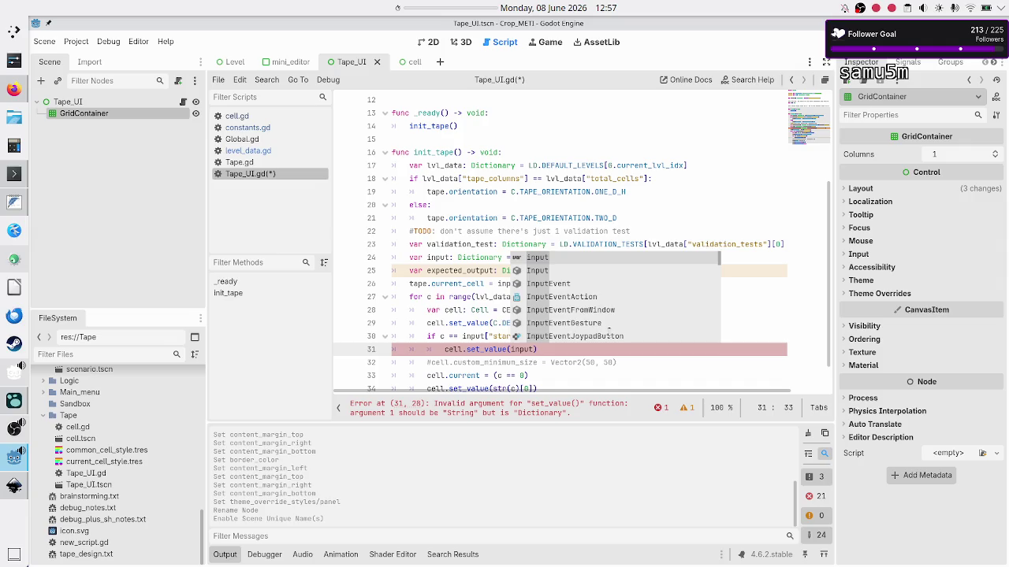
{"action": "type", "text": "[\""}
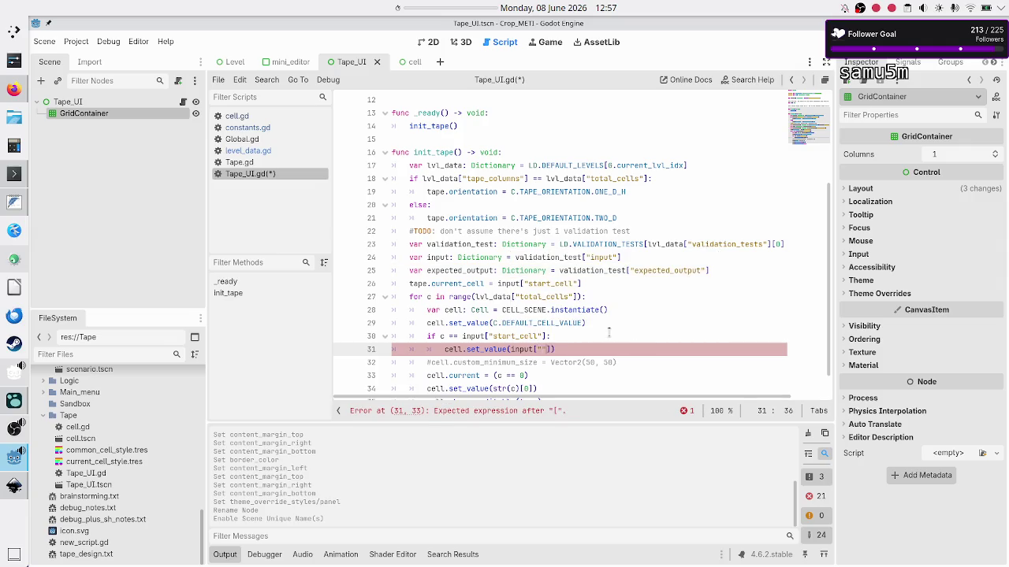
{"action": "left_click", "coordinate": [258, 150]}
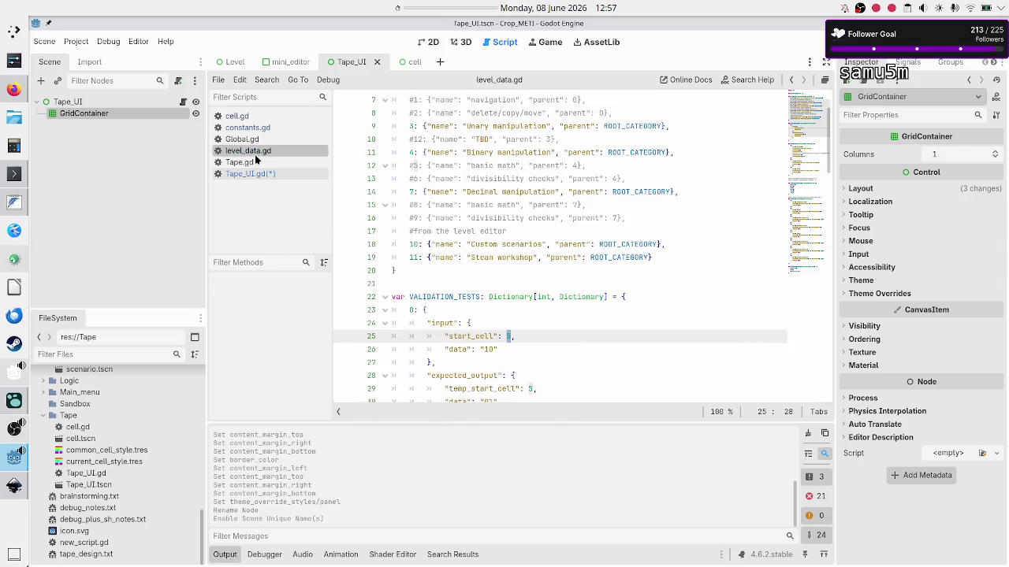
{"action": "double_click", "coordinate": [458, 349]}
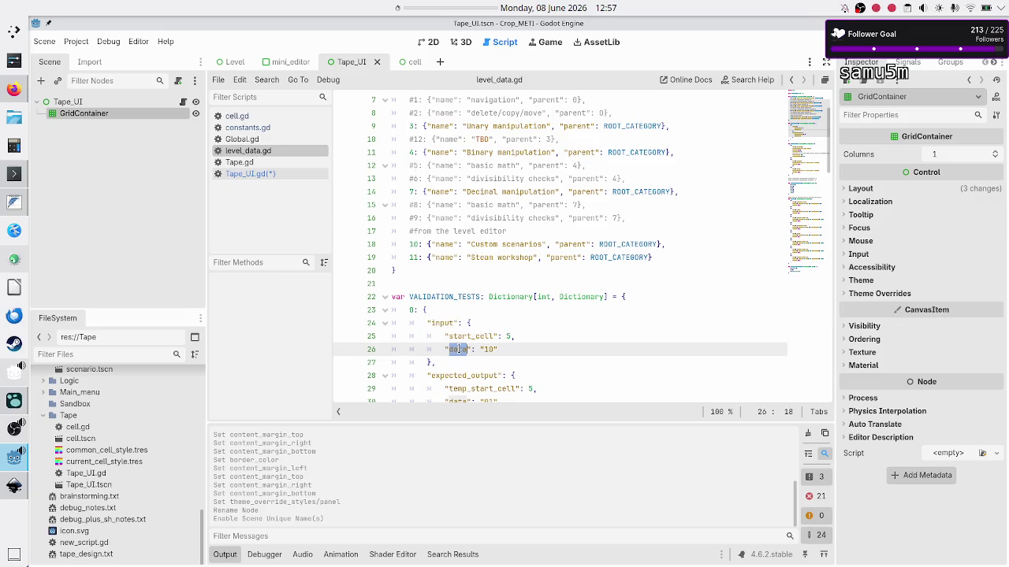
{"action": "left_click", "coordinate": [266, 173]}
{"action": "type", "text": "da"}
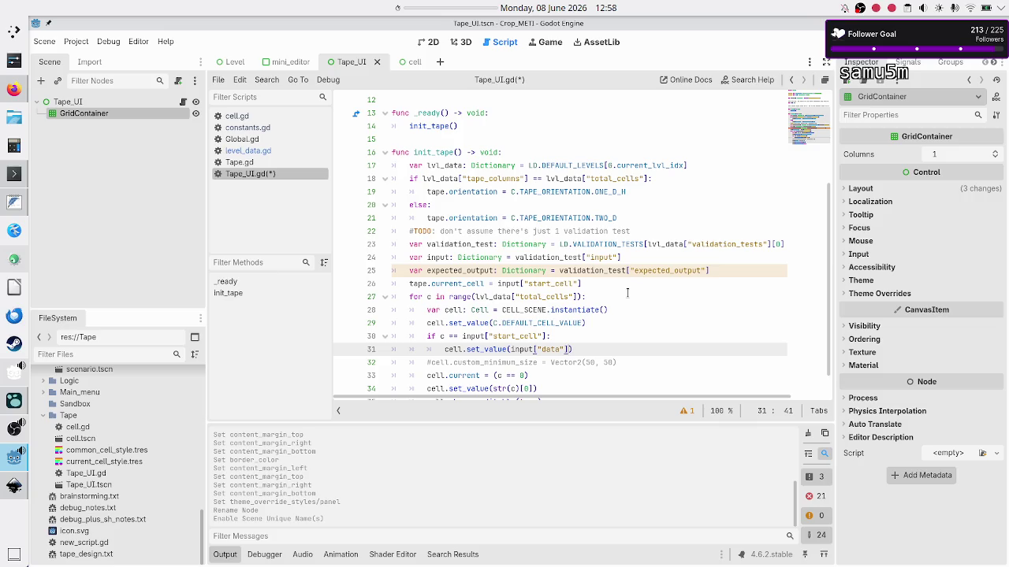
Add and remove a blank line in the if block, then select the == in the condition
{"action": "key", "text": "Return"}
{"action": "key", "text": "alt+Up"}
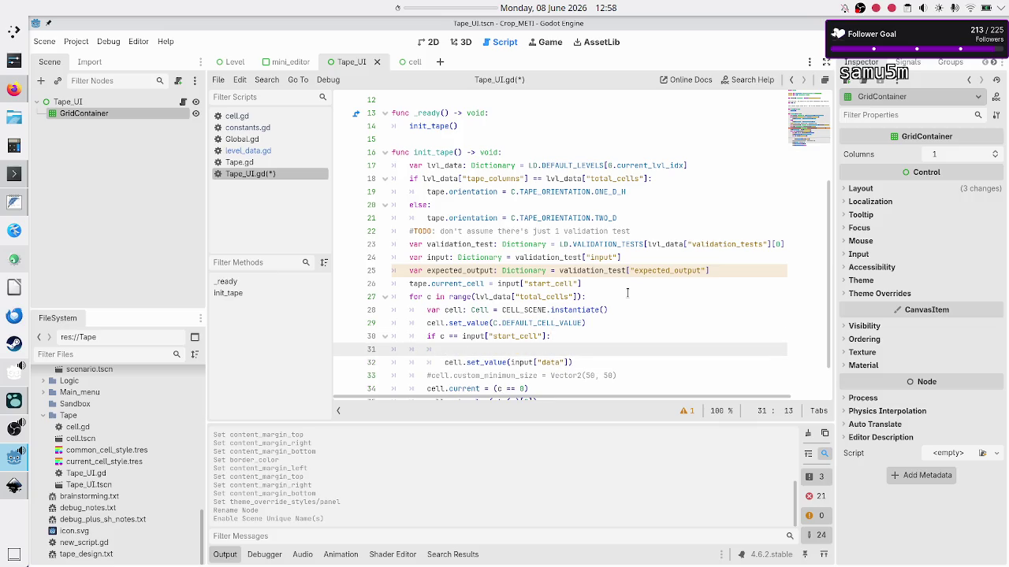
{"action": "key", "text": "BackSpace"}
{"action": "key", "text": "BackSpace"}
{"action": "key", "text": "BackSpace"}
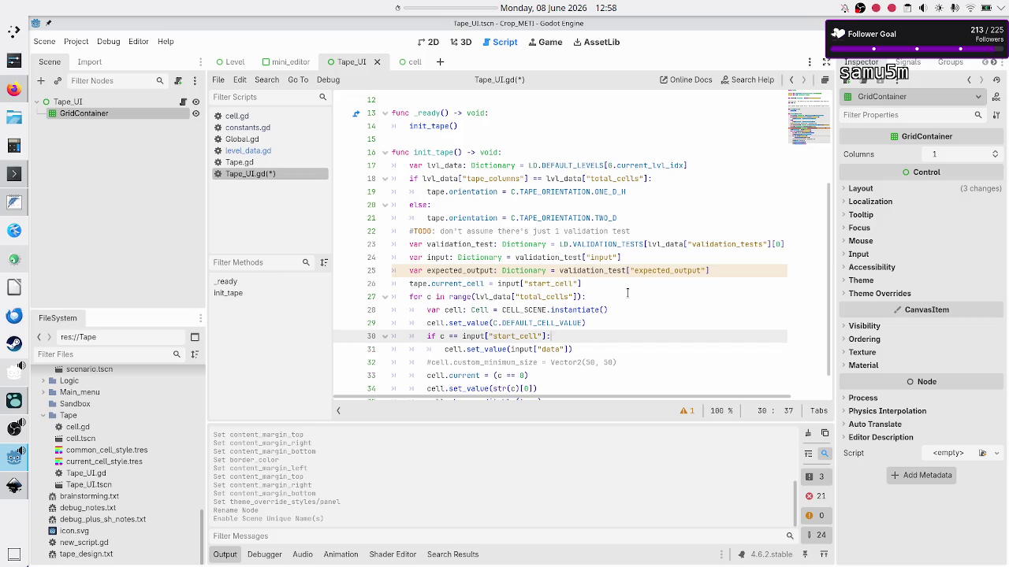
{"action": "key", "text": "Left"}
{"action": "key", "text": "Left"}
{"action": "key", "text": "Left"}
{"action": "key", "text": "shift+Left"}
{"action": "key", "text": "shift+Left"}
{"action": "key", "text": "Right"}
Replace the == comparison on line 30 with >= so cells from start_cell onward match
{"action": "key", "text": "BackSpace"}
{"action": "key", "text": "BackSpace"}
{"action": "type", "text": ">"}
{"action": "key", "text": "BackSpace"}
{"action": "type", "text": "<="}
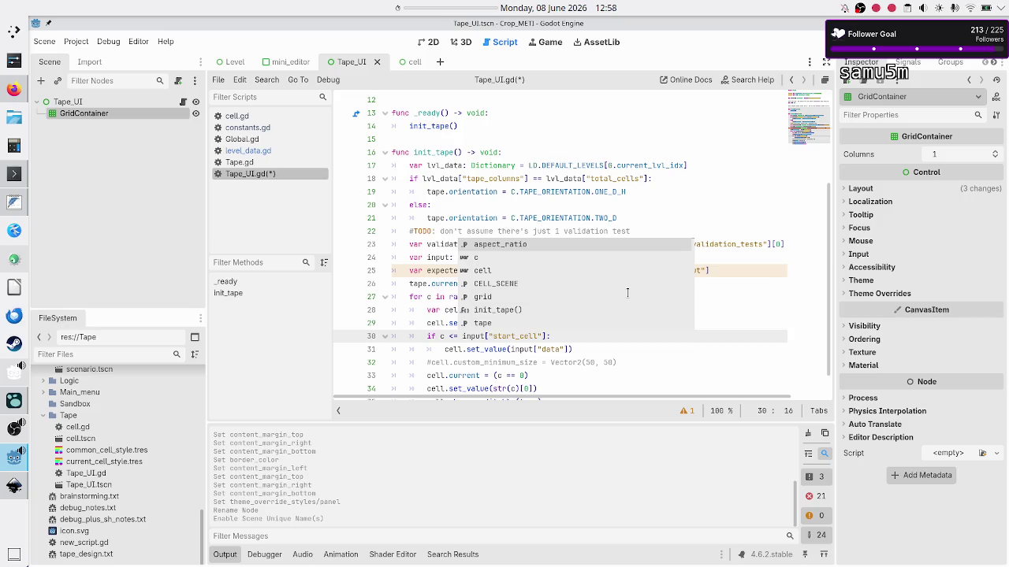
{"action": "key", "text": "Escape"}
{"action": "key", "text": "shift+Right"}
{"action": "key", "text": "shift+Right"}
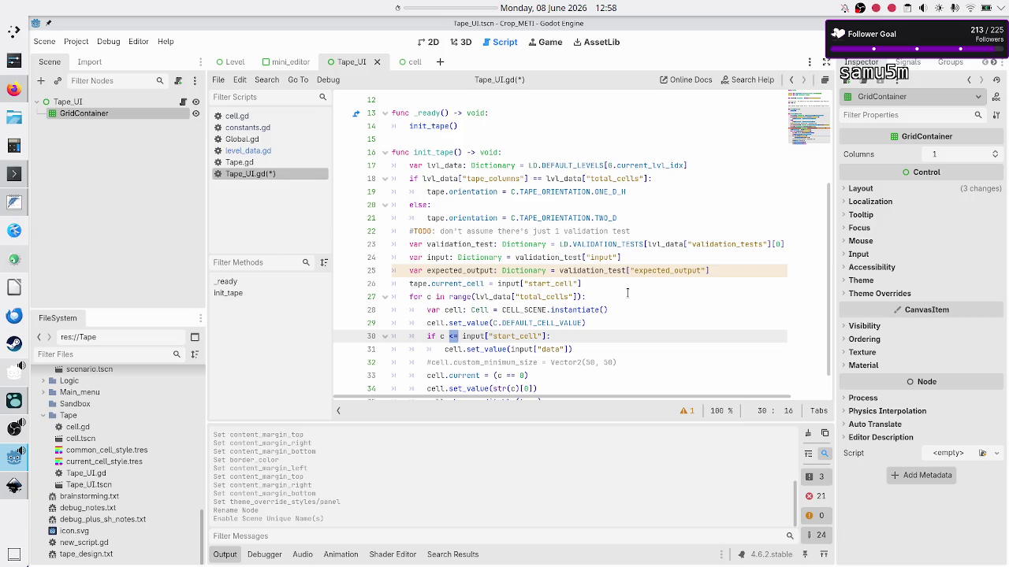
{"action": "key", "text": "Right"}
{"action": "key", "text": "BackSpace"}
{"action": "type", "text": ">"}
{"action": "key", "text": "shift+Right"}
{"action": "key", "text": "shift+Right"}
{"action": "key", "text": "Right"}
{"action": "key", "text": "Right"}
{"action": "key", "text": "shift+Right"}
{"action": "key", "text": "shift+Right"}
{"action": "key", "text": "shift+Right"}
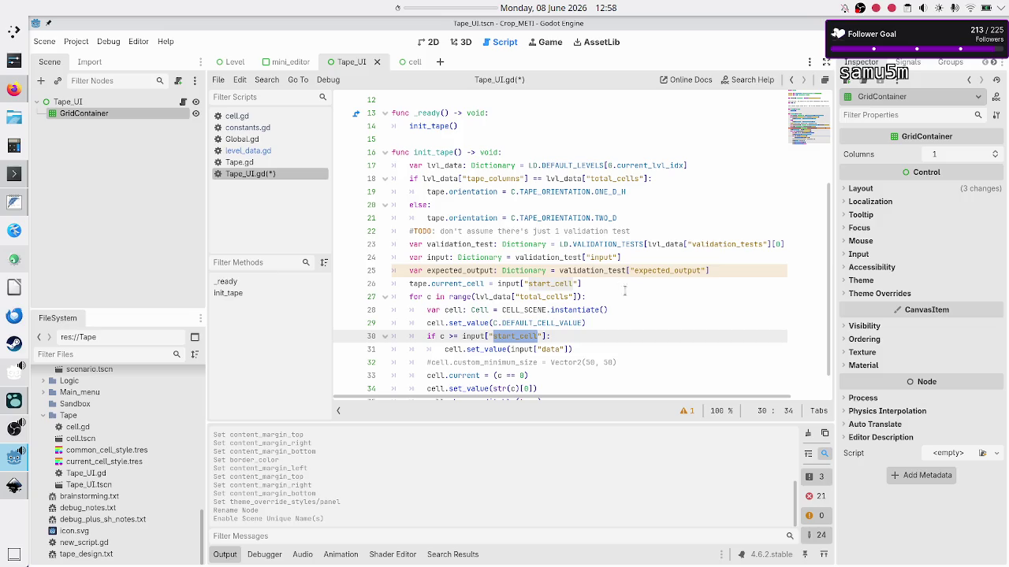
{"action": "left_click", "coordinate": [15, 489]}
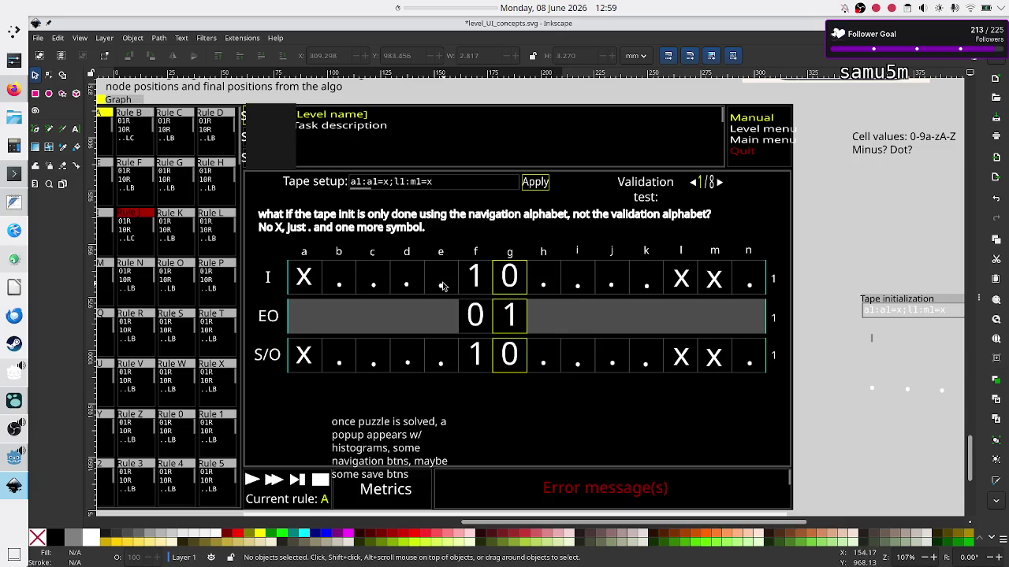
{"action": "key", "text": "alt+Tab"}
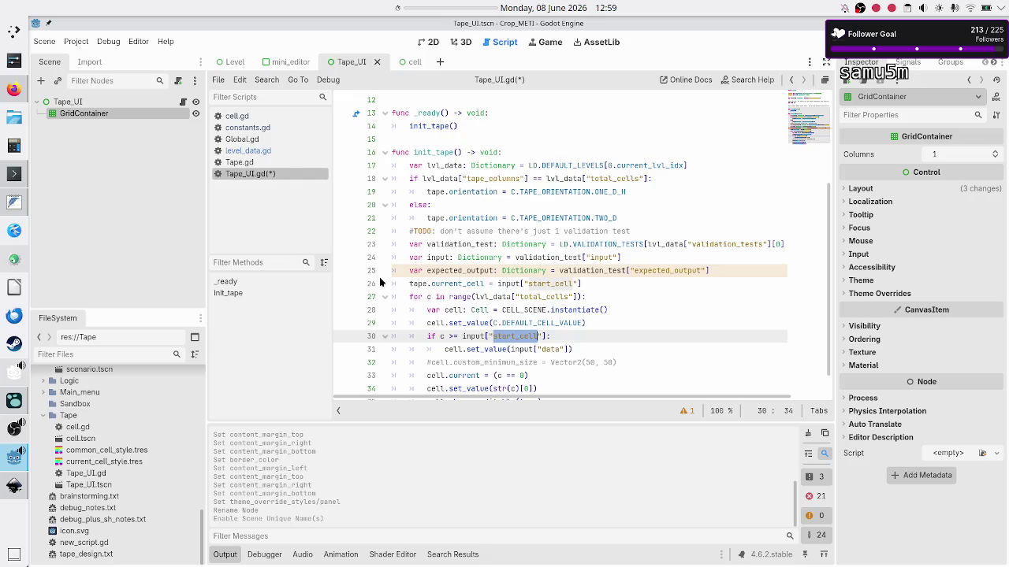
{"action": "double_click", "coordinate": [526, 323]}
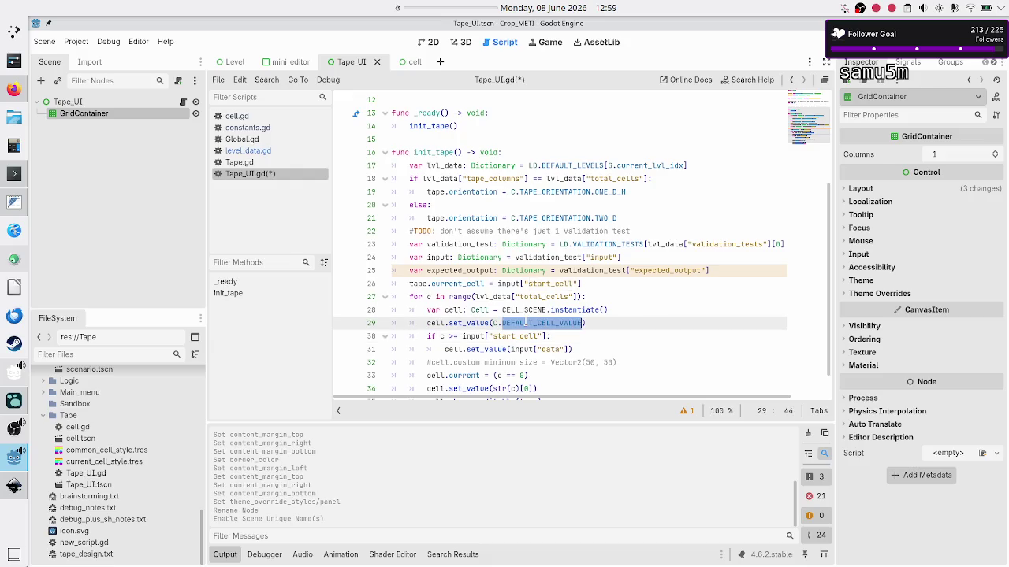
{"action": "key", "text": "alt+Tab"}
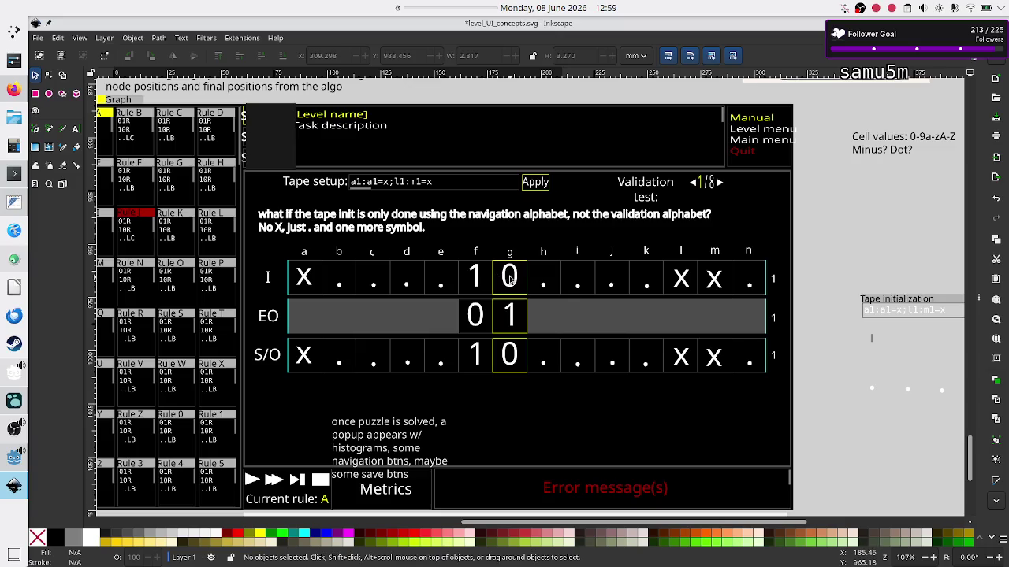
{"action": "key", "text": "alt+Tab"}
{"action": "key", "text": "alt+Tab"}
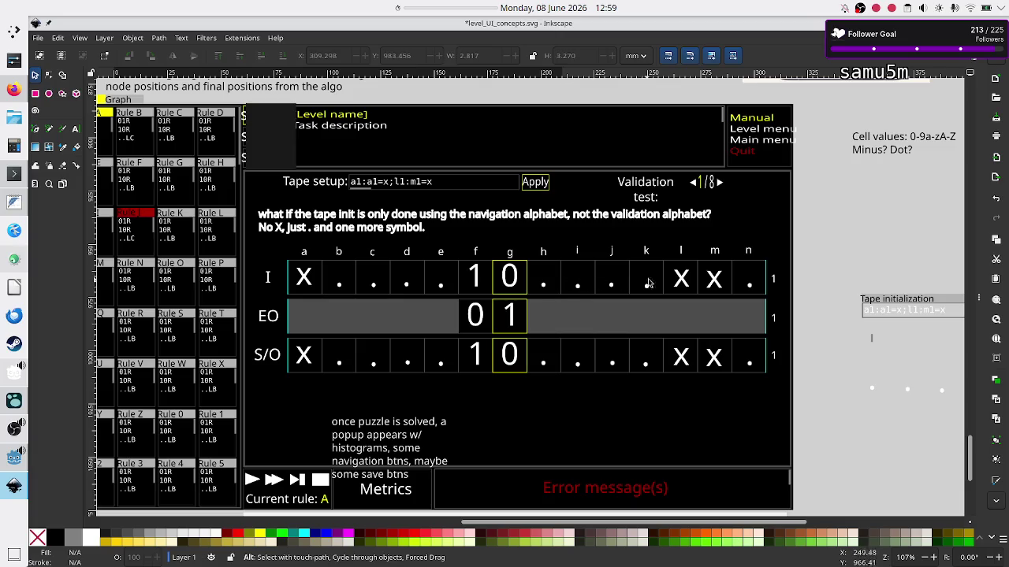
{"action": "key", "text": "alt+Tab"}
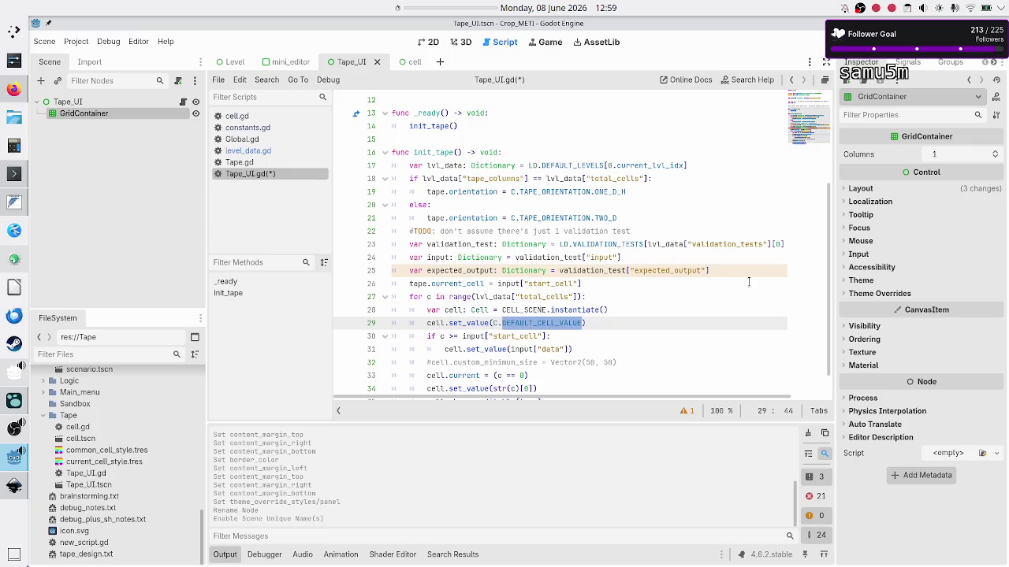
Append 'and c < input["start_cell"] + input["data"].length' to the if condition on line 30
{"action": "key", "text": "Down"}
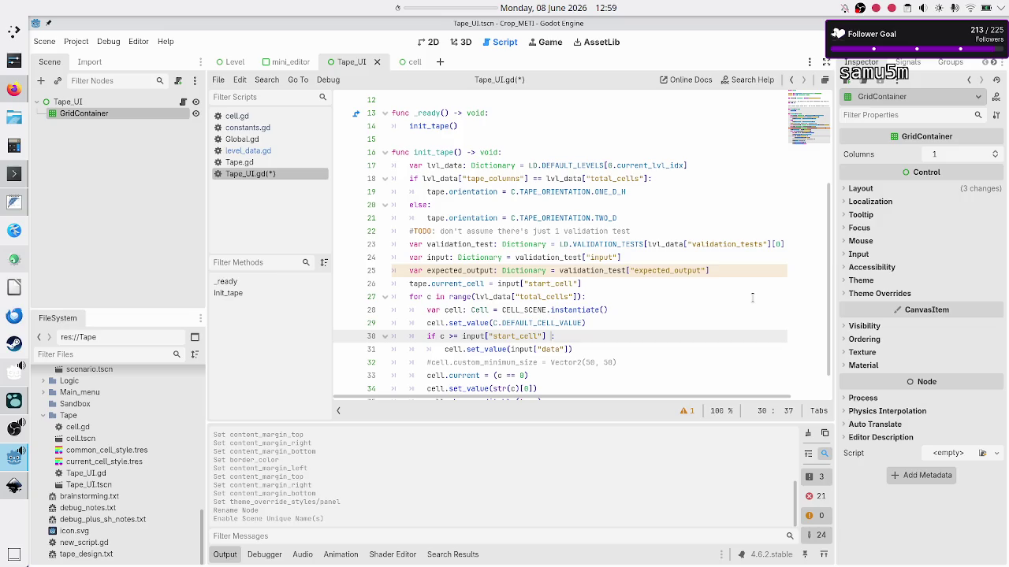
{"action": "type", "text": "and"}
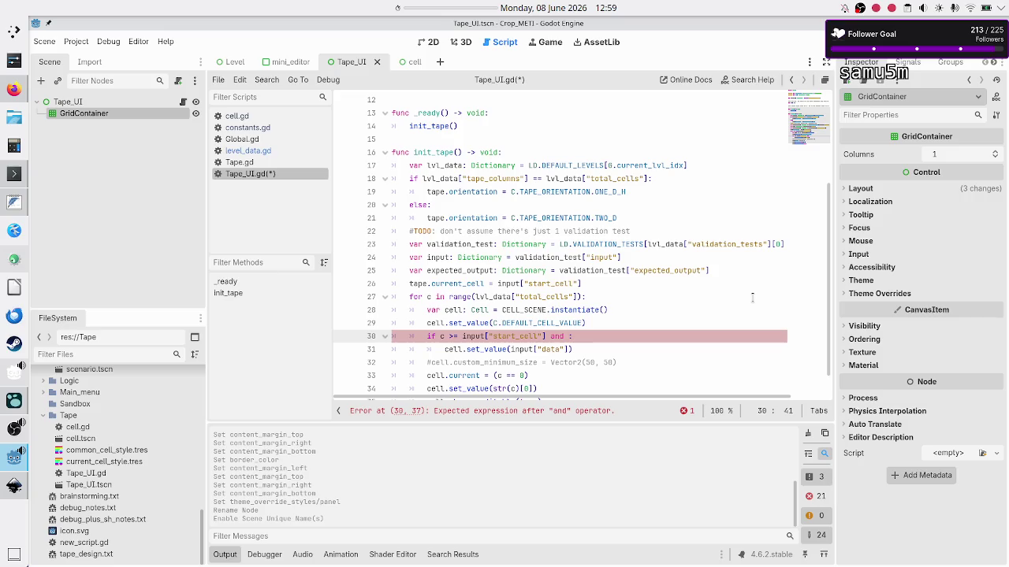
{"action": "type", "text": "c <"}
{"action": "type", "text": "input"}
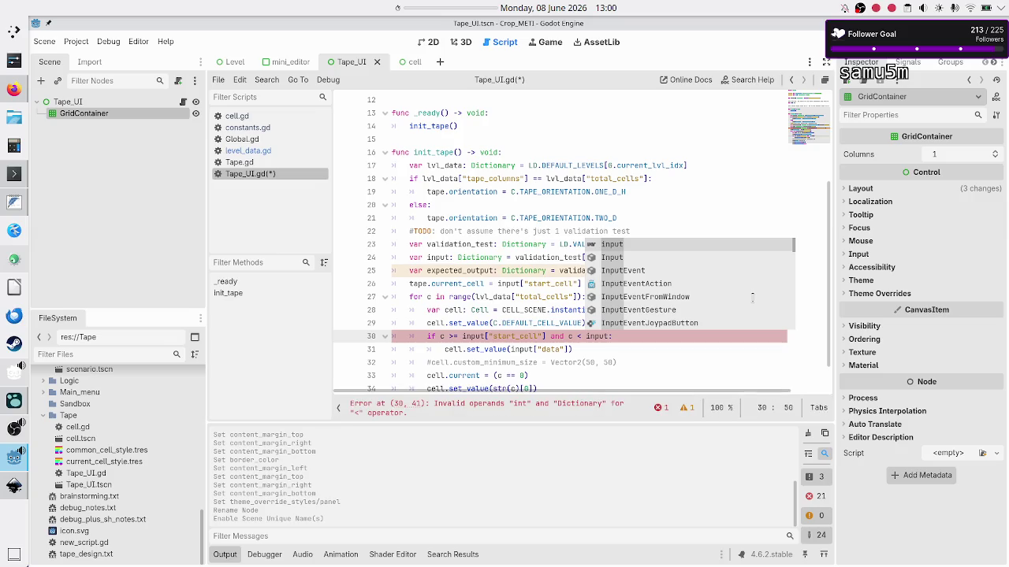
{"action": "type", "text": ":"}
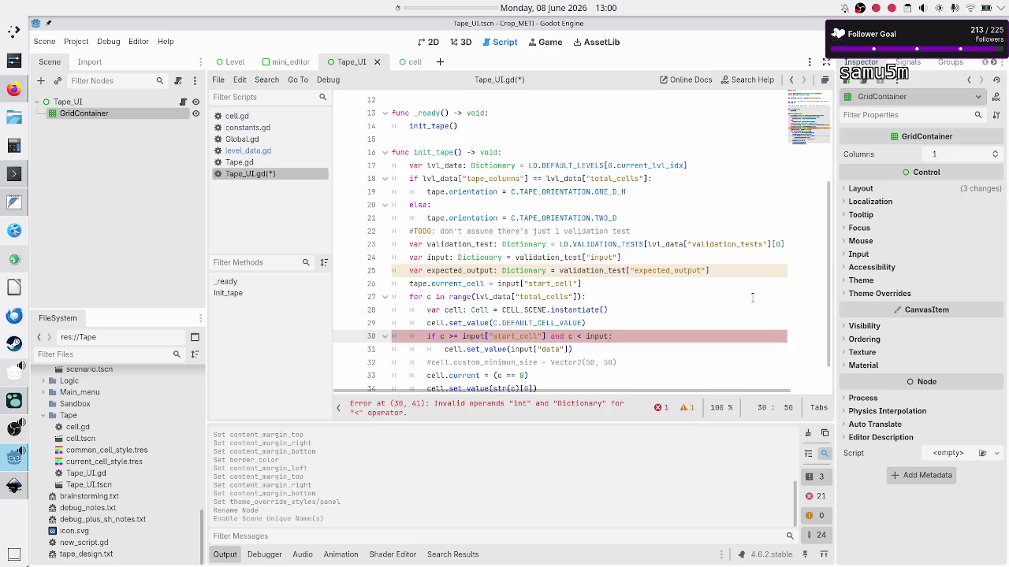
{"action": "type", "text": "[\"\""}
{"action": "type", "text": "start_cell"}
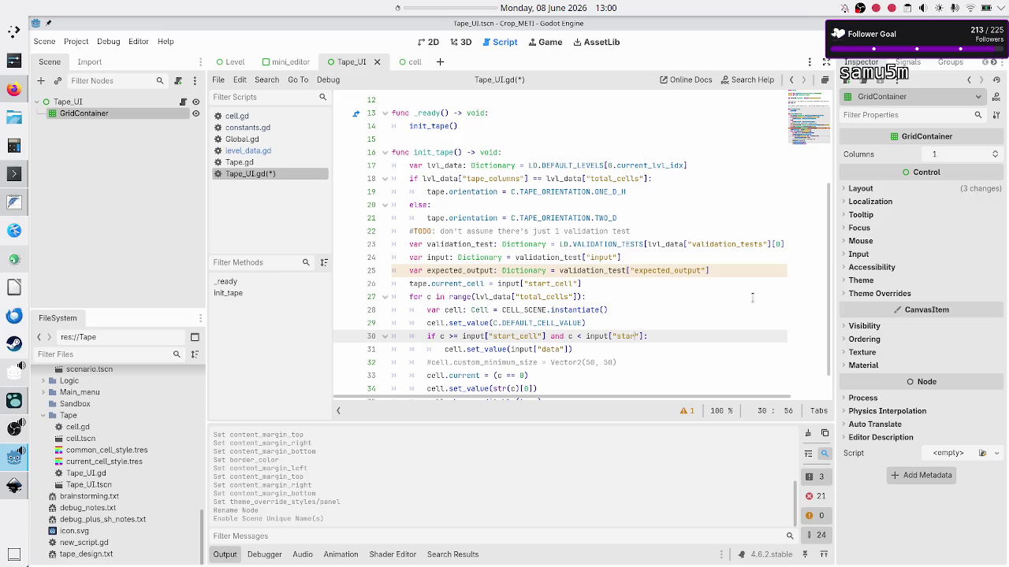
{"action": "type", "text": "\"]"}
{"action": "type", "text": " + "}
{"action": "type", "text": "inp"}
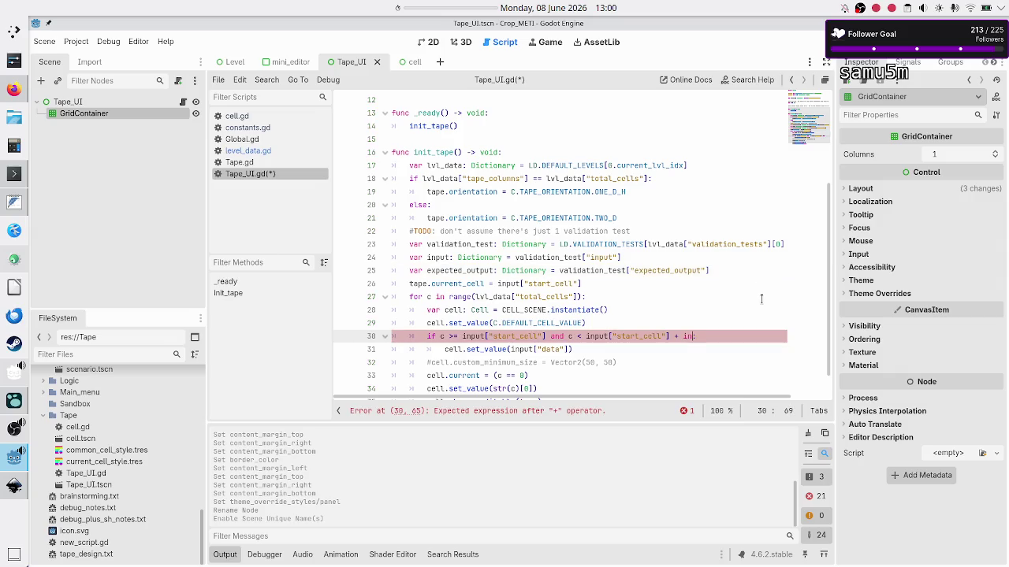
{"action": "type", "text": "ut["}
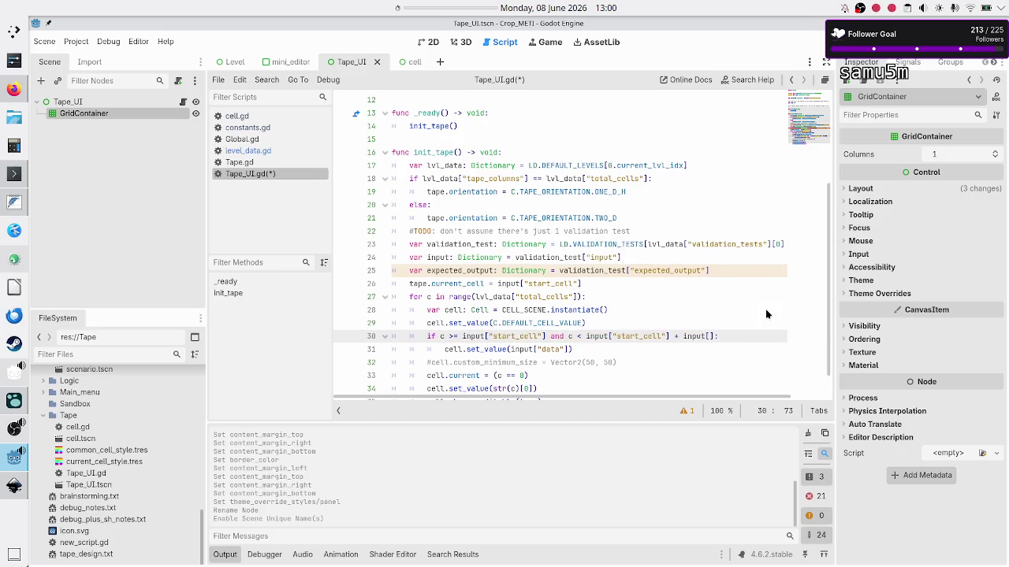
{"action": "type", "text": "\"data"}
{"action": "type", "text": "\"]"}
{"action": "type", "text": "ngth"}
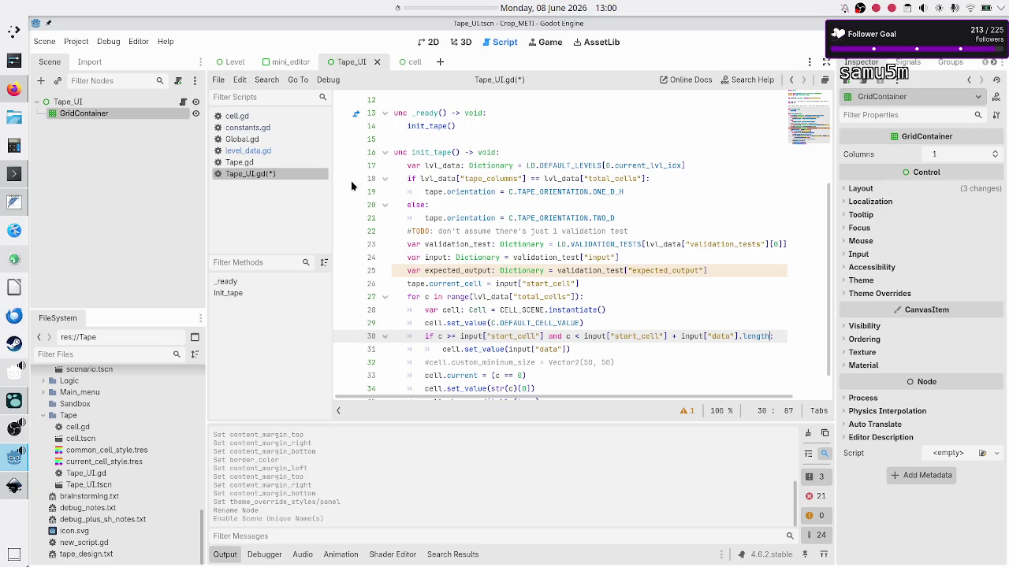
{"action": "left_click", "coordinate": [244, 138]}
{"action": "left_click", "coordinate": [293, 153]}
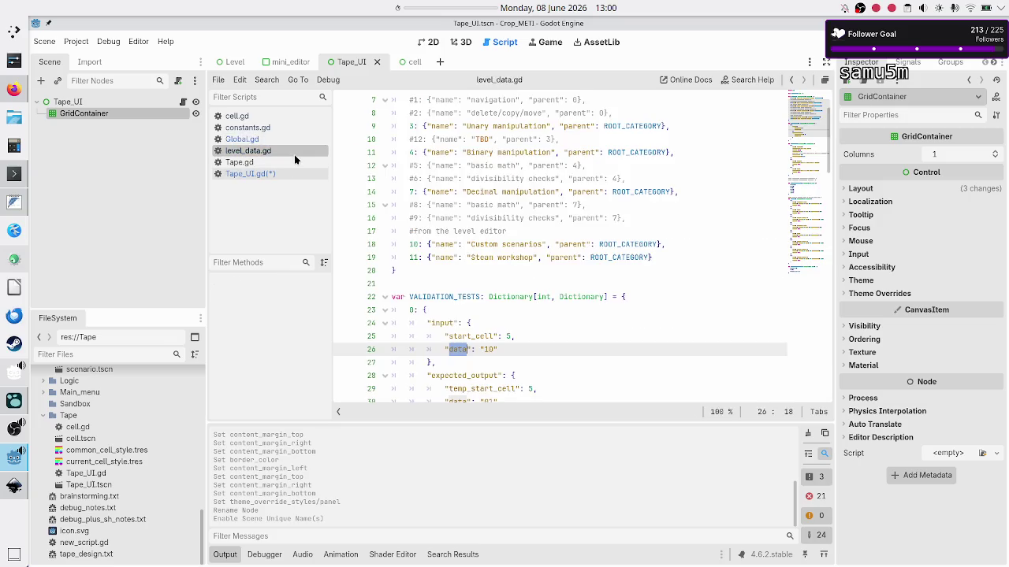
{"action": "left_click", "coordinate": [514, 344]}
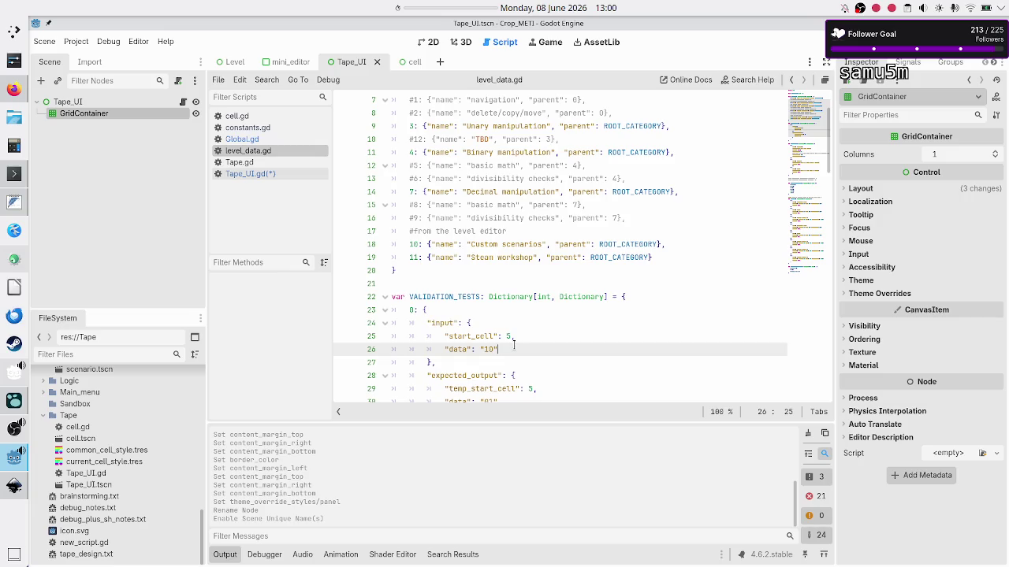
{"action": "key", "text": "Up"}
{"action": "key", "text": "Right"}
{"action": "key", "text": "Right"}
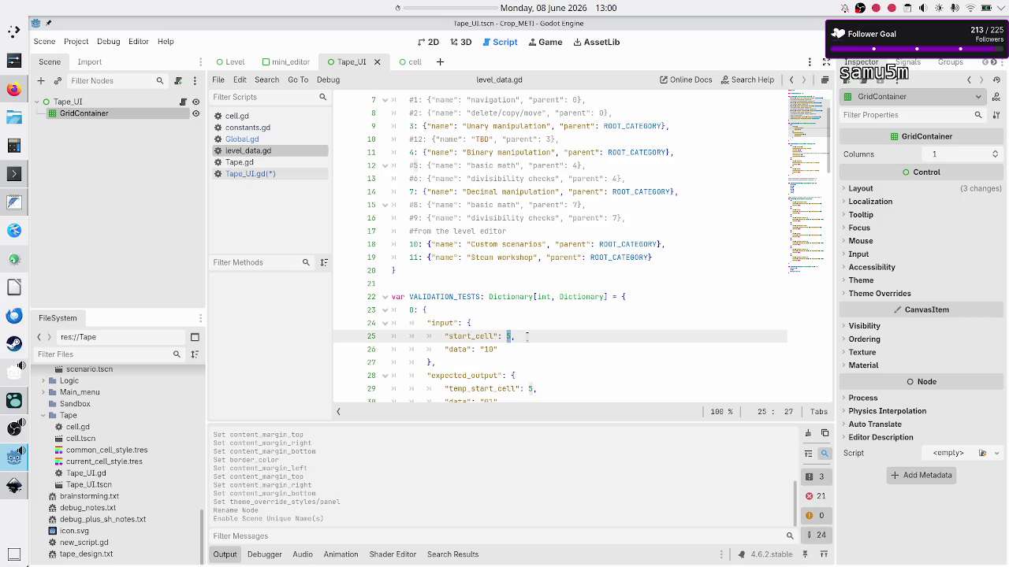
{"action": "key", "text": "Down"}
{"action": "key", "text": "Left"}
{"action": "key", "text": "Right"}
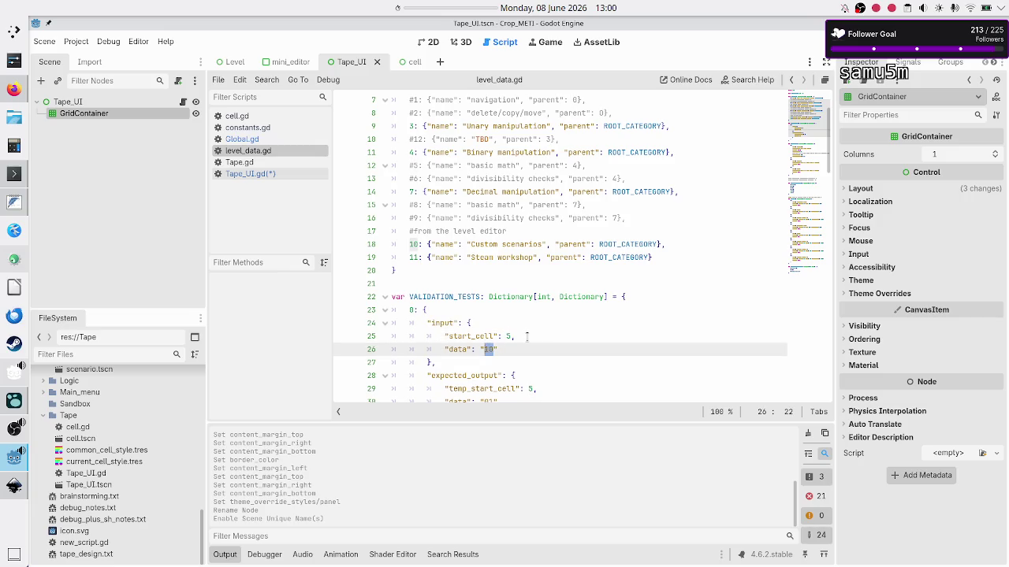
{"action": "key", "text": "alt+Tab"}
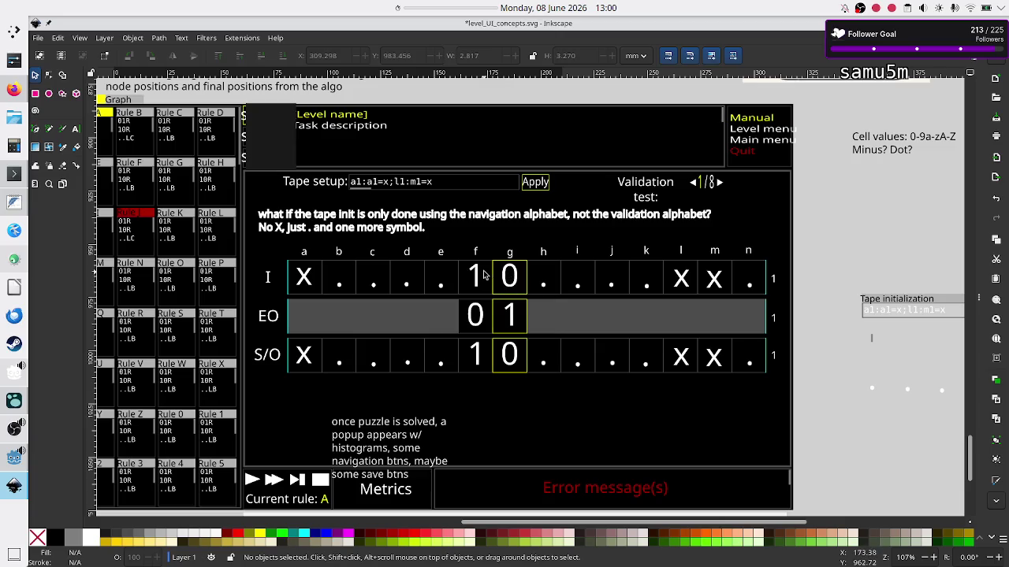
{"action": "key", "text": "alt+Tab"}
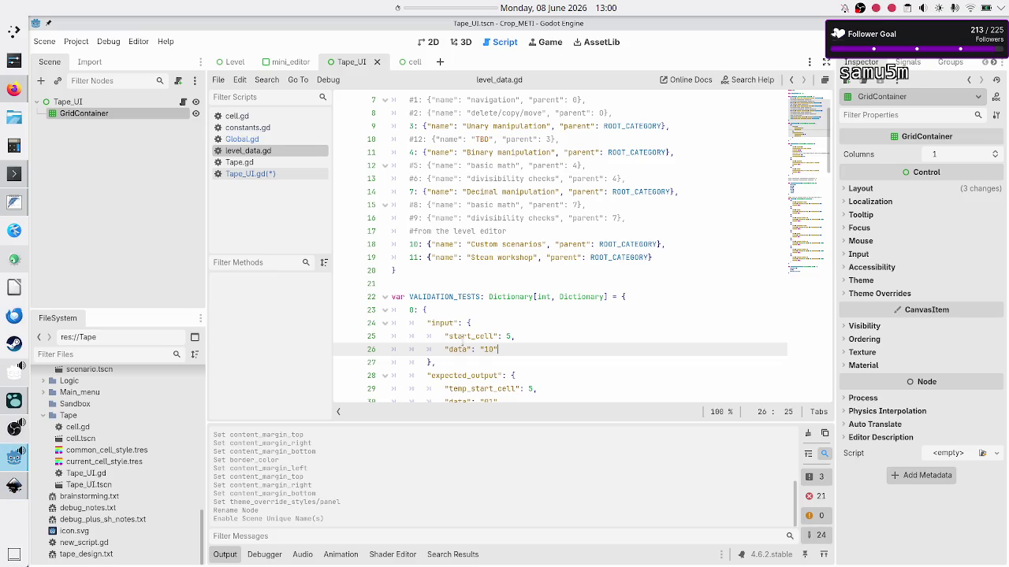
{"action": "double_click", "coordinate": [489, 348]}
{"action": "key", "text": "alt+Tab"}
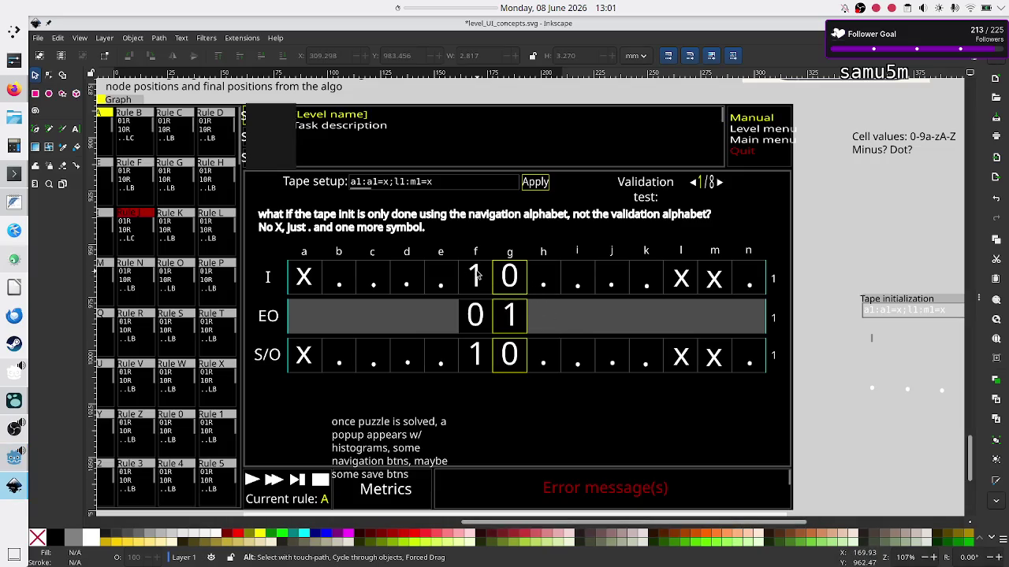
{"action": "key", "text": "alt+Tab"}
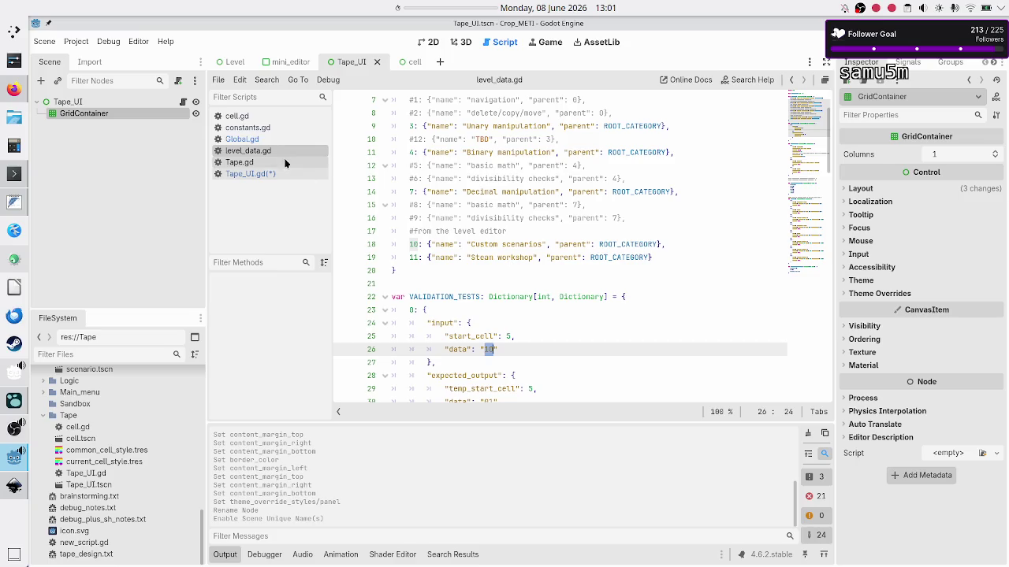
{"action": "left_click", "coordinate": [274, 170]}
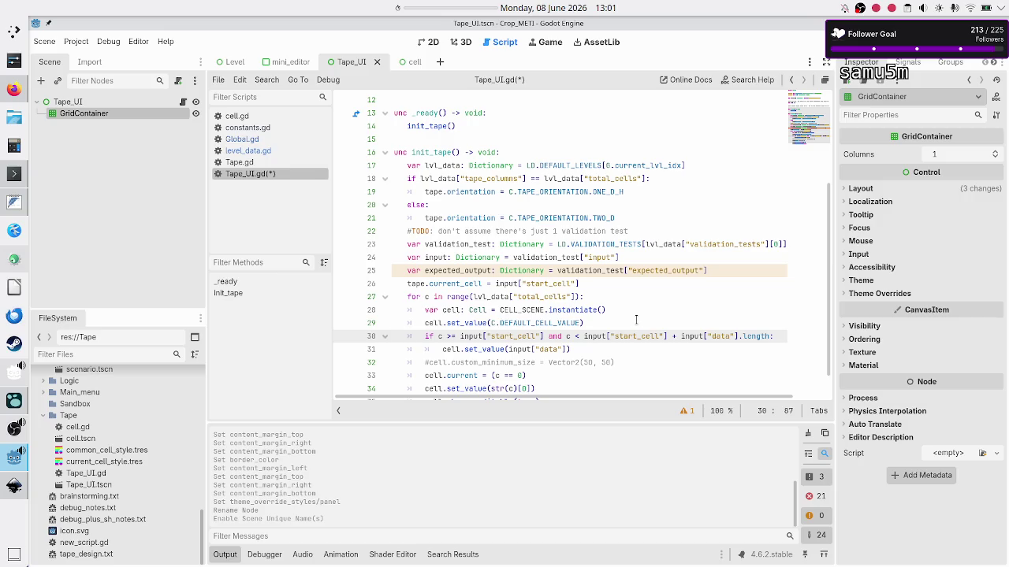
Move the end-index expression from the condition into a new 'var input_end_cell: int' line, adding '- 1'
{"action": "left_click", "coordinate": [636, 319]}
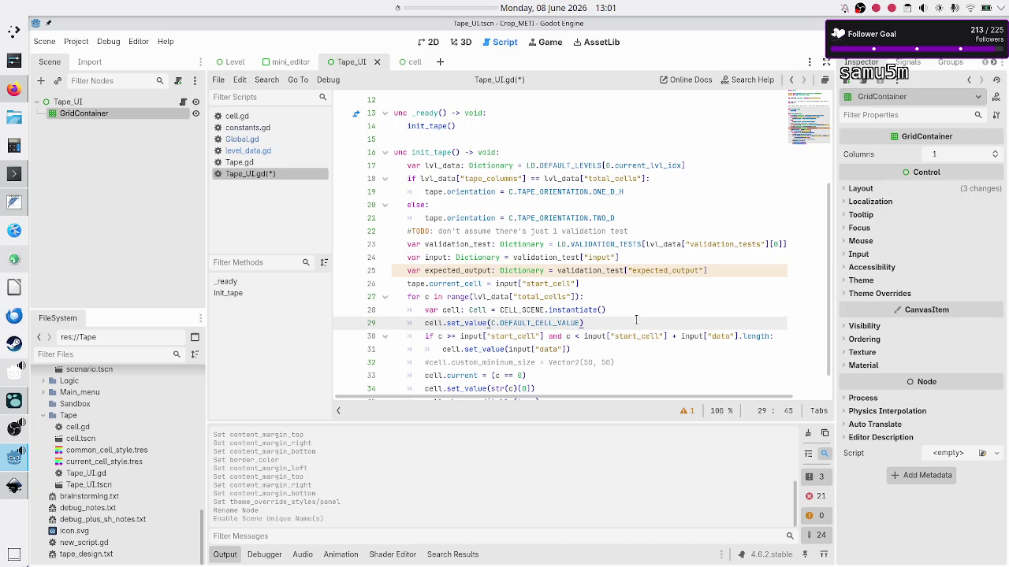
{"action": "key", "text": "Return"}
{"action": "type", "text": "var "}
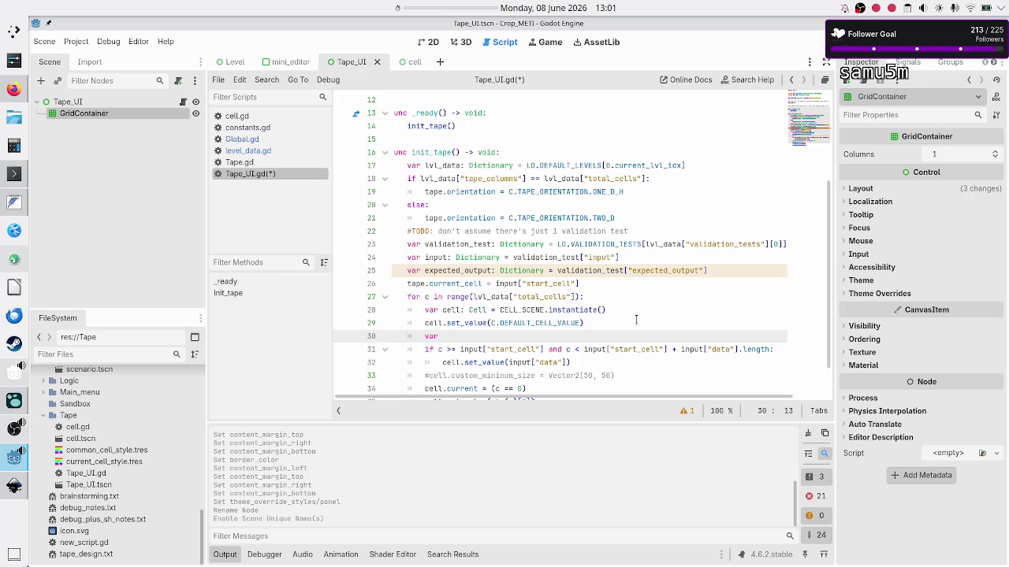
{"action": "type", "text": "e"}
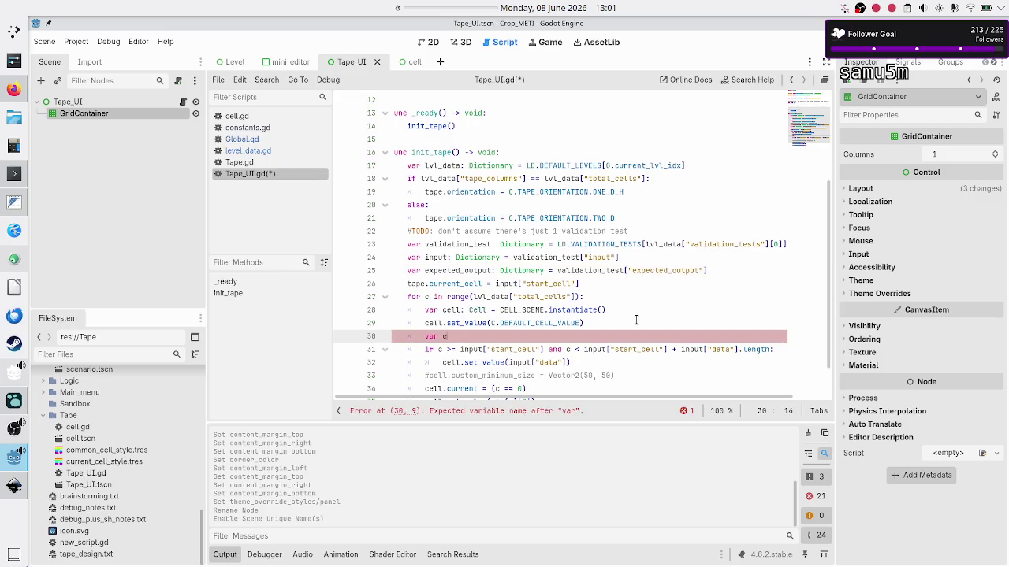
{"action": "type", "text": "nd_cell"}
{"action": "key", "text": "BackSpace"}
{"action": "key", "text": "BackSpace"}
{"action": "key", "text": "BackSpace"}
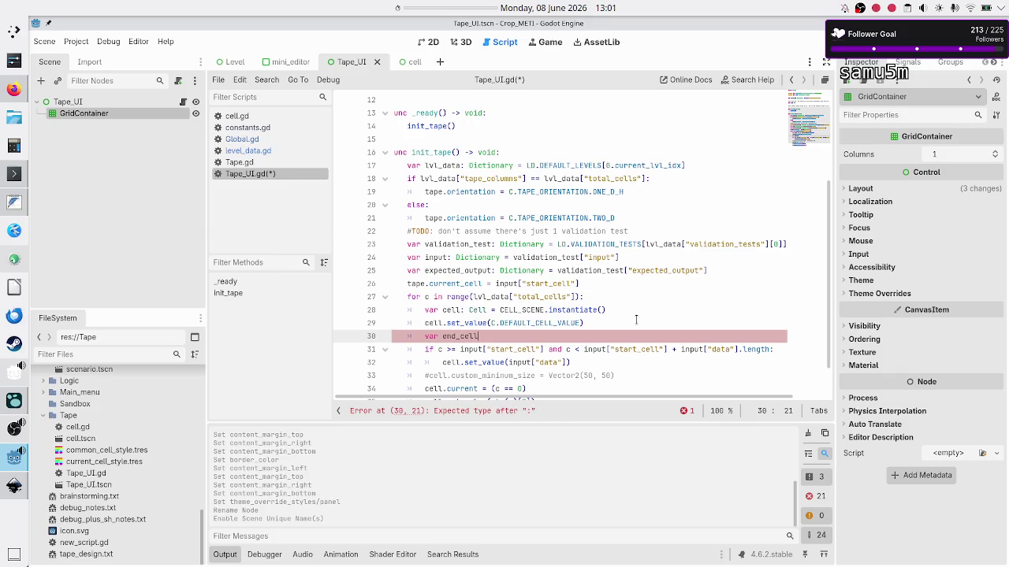
{"action": "key", "text": "BackSpace"}
{"action": "key", "text": "BackSpace"}
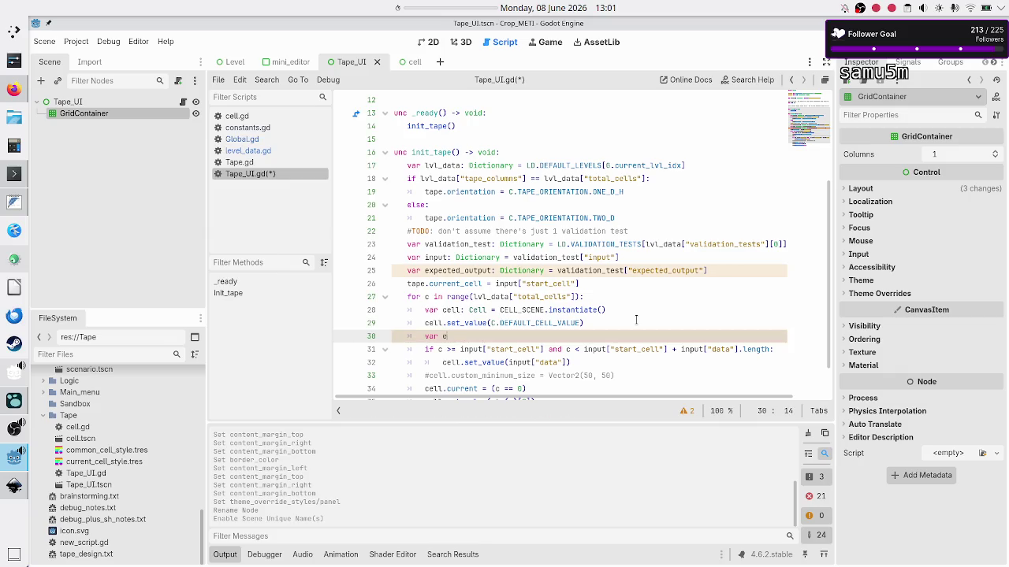
{"action": "type", "text": "input_"}
{"action": "type", "text": "end_cell: "}
{"action": "type", "text": "int ="}
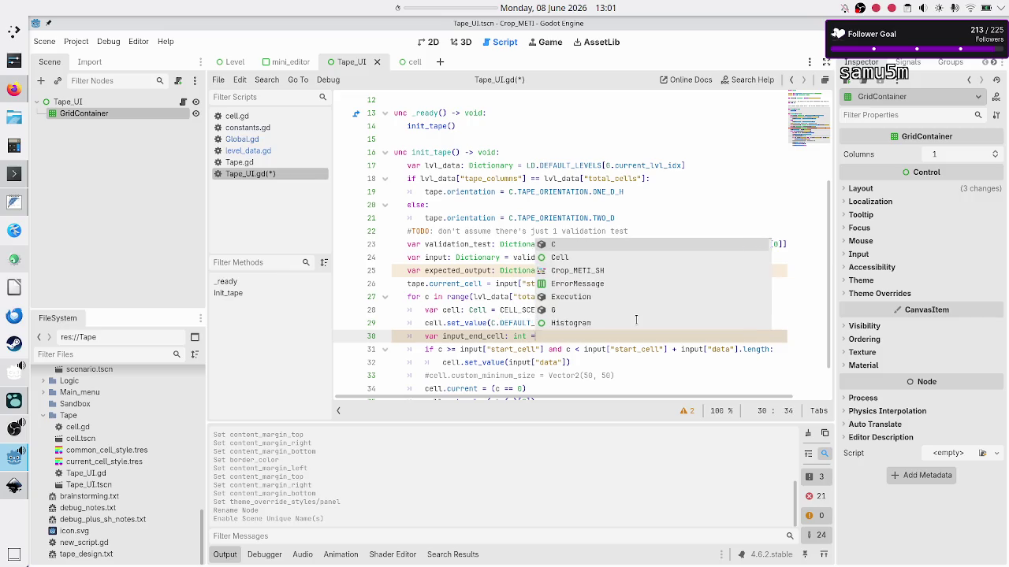
{"action": "key", "text": "Escape"}
{"action": "key", "text": "Down"}
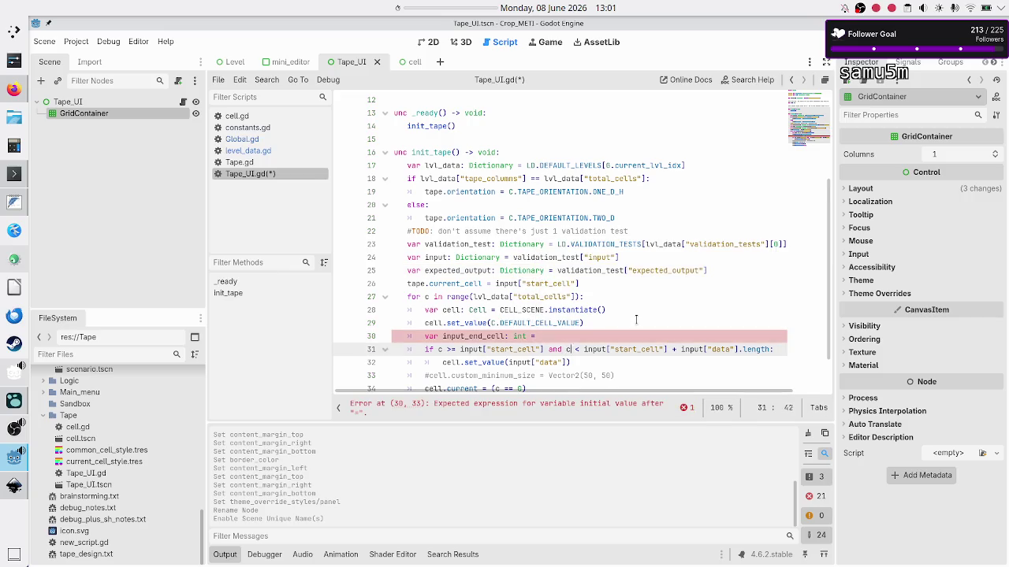
{"action": "key", "text": "shift+Right"}
{"action": "key", "text": "shift+Right"}
{"action": "key", "text": "shift+Right"}
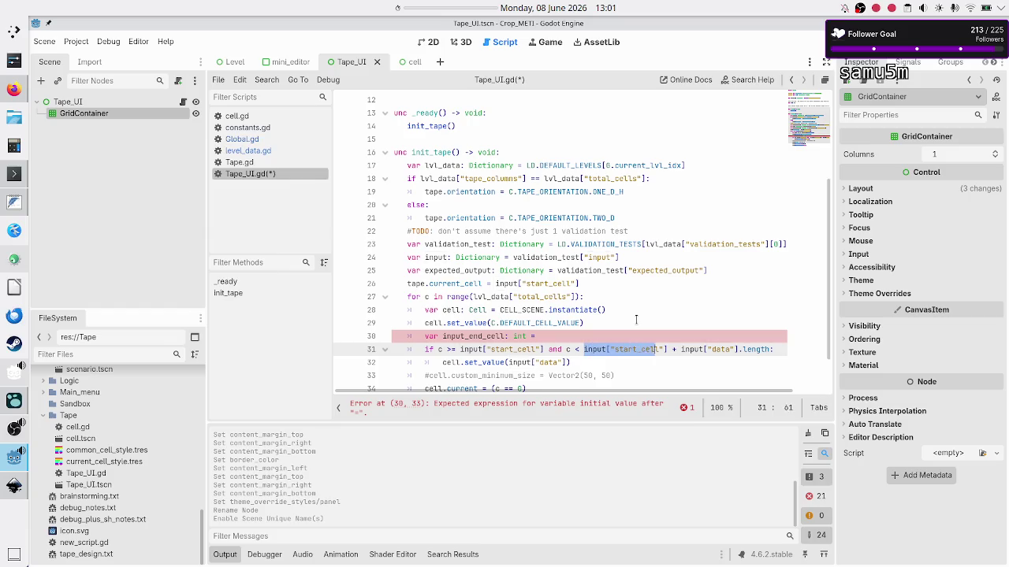
{"action": "key", "text": "shift+Right"}
{"action": "key", "text": "shift+Right"}
{"action": "key", "text": "shift+Right"}
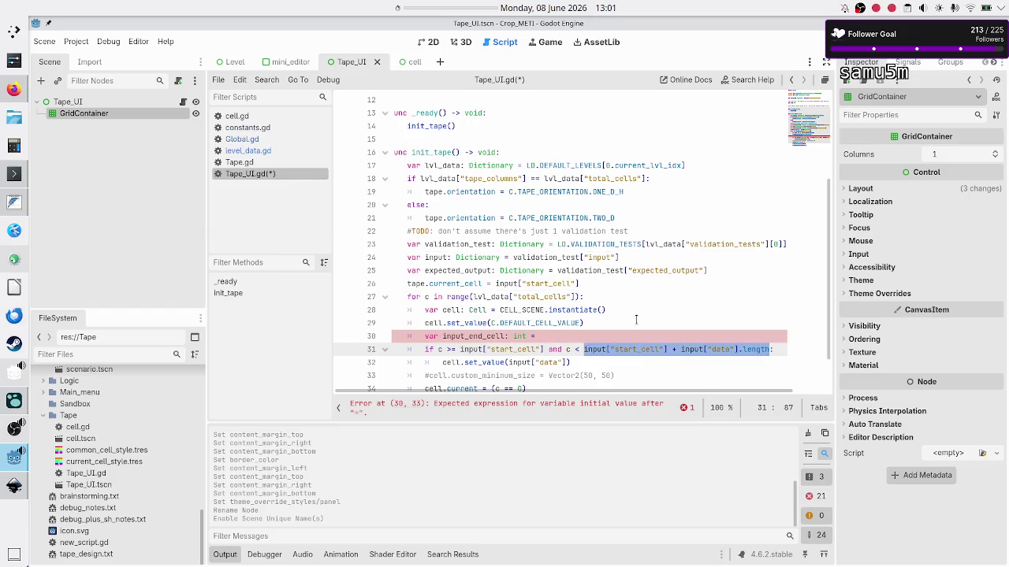
{"action": "key", "text": "ctrl+x"}
{"action": "key", "text": "Up"}
{"action": "key", "text": "ctrl+v"}
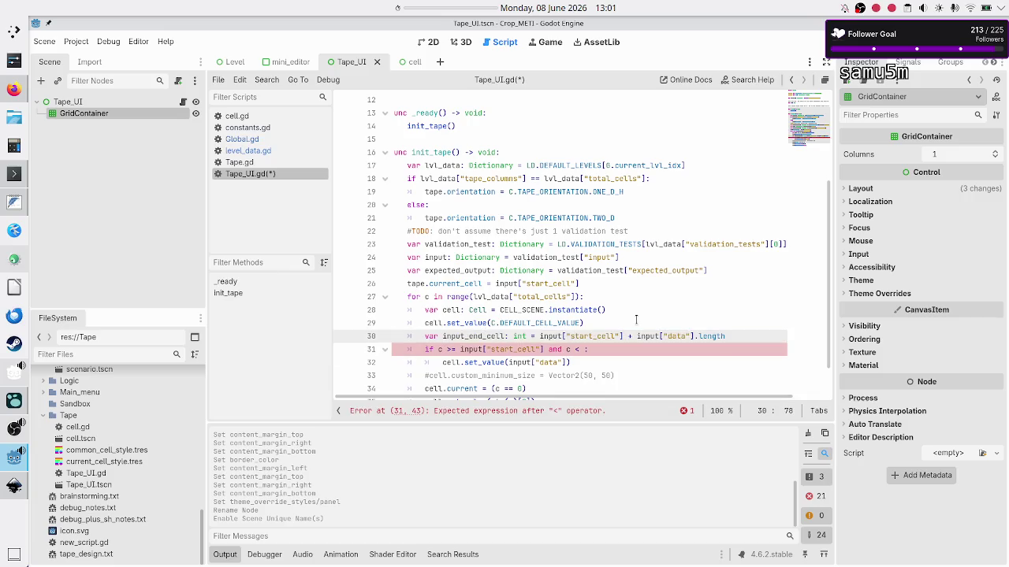
{"action": "type", "text": "- 1"}
Review the input_end_cell line and drop the '- 1' from the end index
{"action": "key", "text": "Left"}
{"action": "key", "text": "Left"}
{"action": "key", "text": "Left"}
{"action": "key", "text": "Left"}
{"action": "key", "text": "Left"}
{"action": "key", "text": "shift+Right"}
{"action": "key", "text": "shift+Right"}
{"action": "key", "text": "shift+Right"}
{"action": "key", "text": "Right"}
{"action": "key", "text": "End"}
{"action": "key", "text": "Down"}
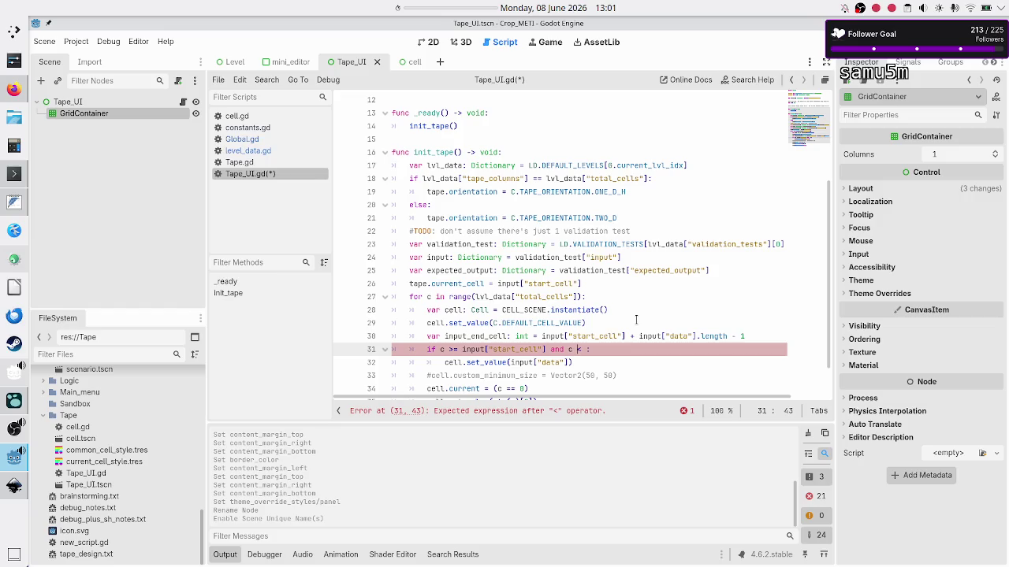
{"action": "key", "text": "Up"}
{"action": "key", "text": "Up"}
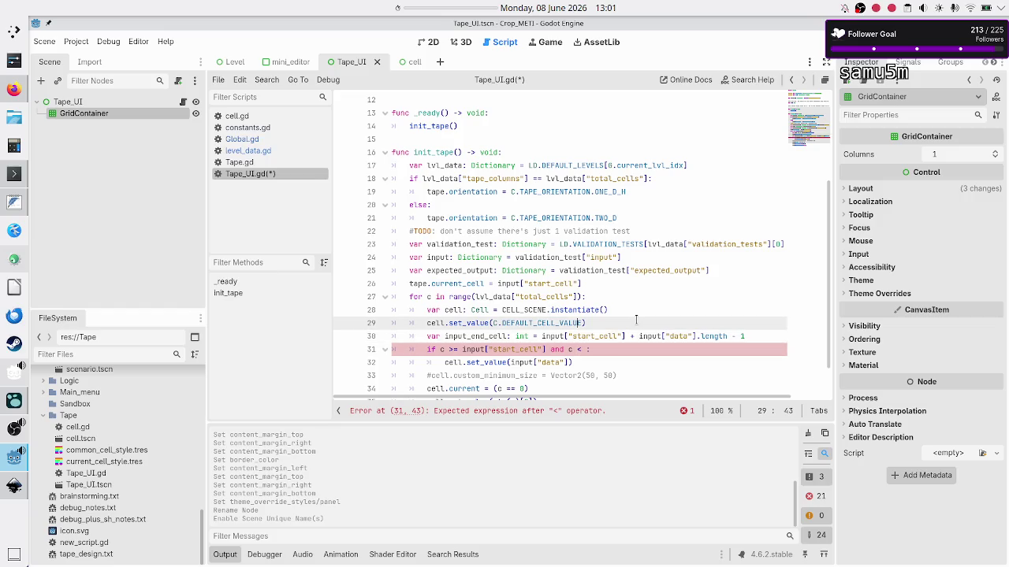
{"action": "key", "text": "Down"}
{"action": "key", "text": "Down"}
{"action": "key", "text": "Home"}
{"action": "key", "text": "Up"}
{"action": "key", "text": "End"}
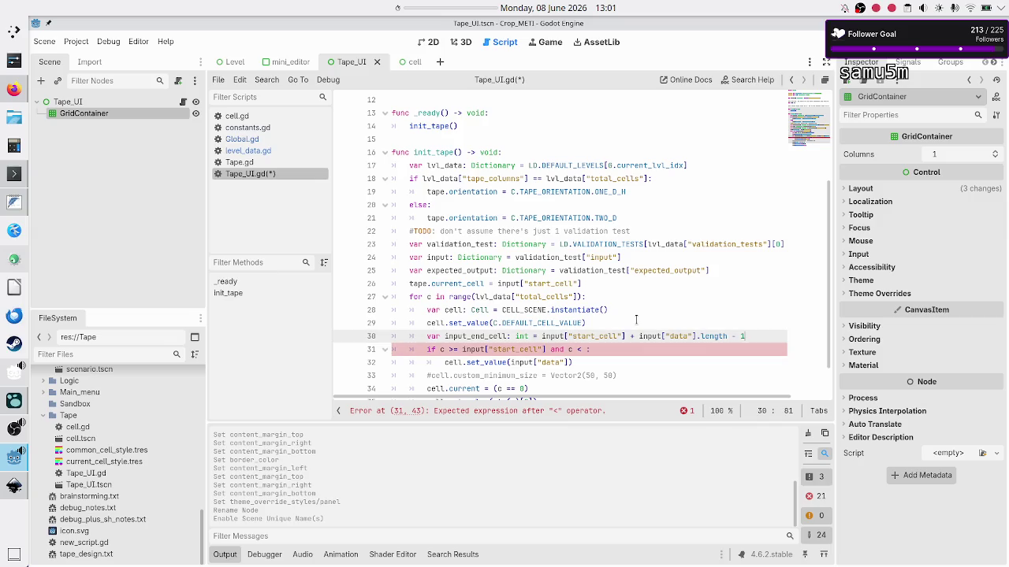
{"action": "key", "text": "BackSpace"}
{"action": "key", "text": "BackSpace"}
Compare c < input_end_cell in the if, add its colon, and begin the data index '[c -'
{"action": "key", "text": "Down"}
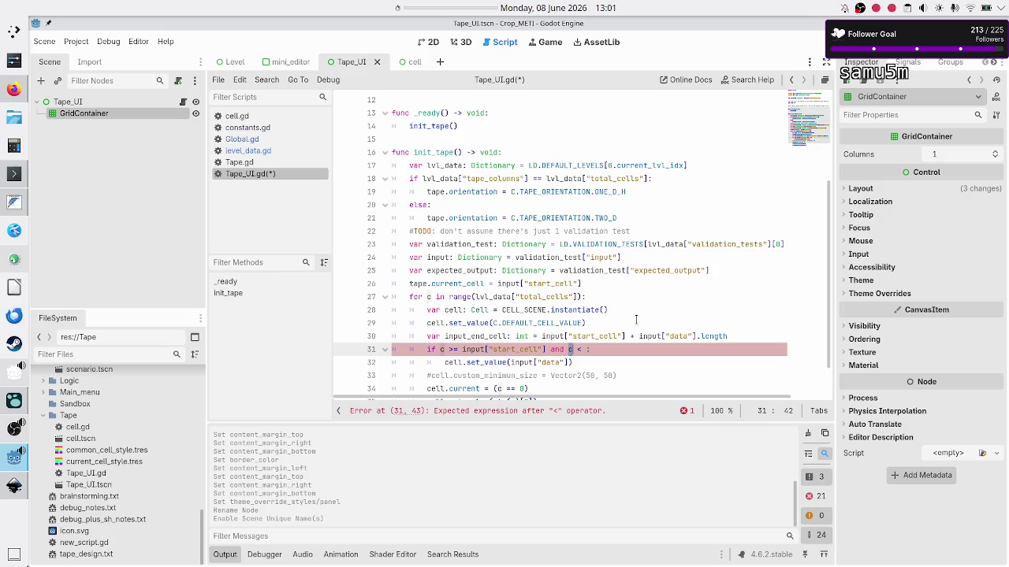
{"action": "key", "text": "Right"}
{"action": "key", "text": "Right"}
{"action": "key", "text": "Right"}
{"action": "type", "text": "input_end"}
{"action": "type", "text": "_cell"}
{"action": "key", "text": "alt+Tab"}
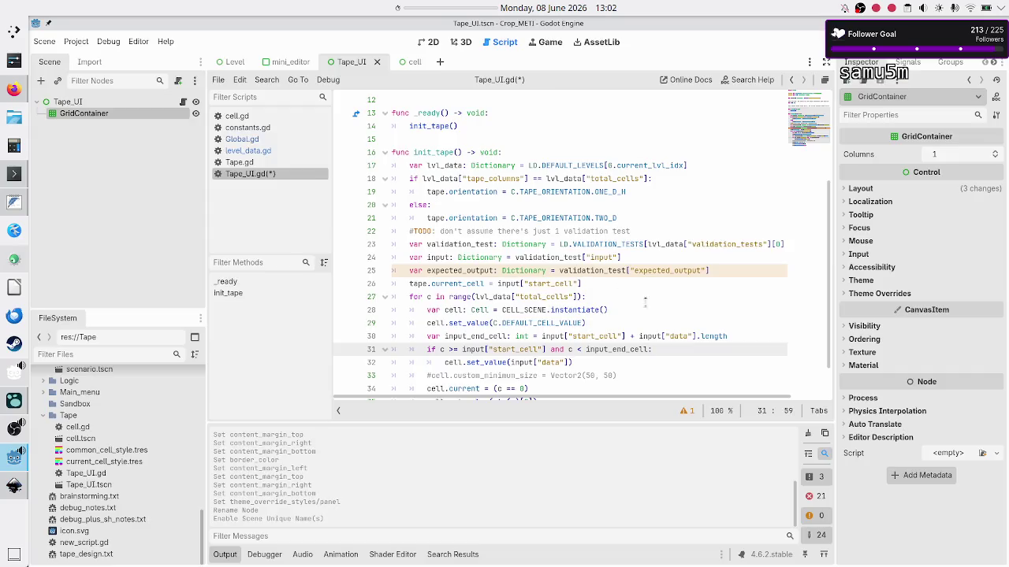
{"action": "type", "text": ":"}
{"action": "key", "text": "Down"}
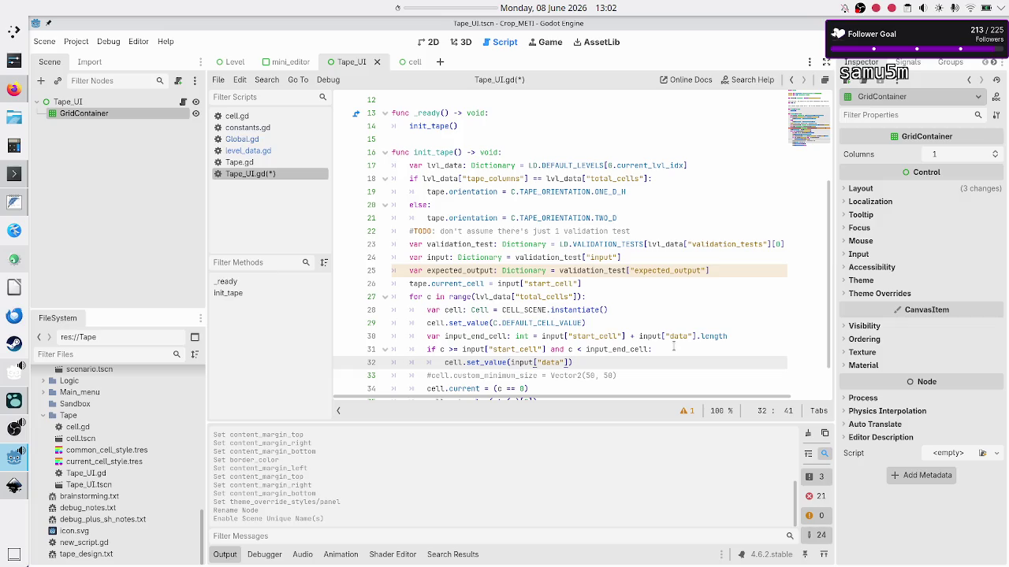
{"action": "type", "text": "["}
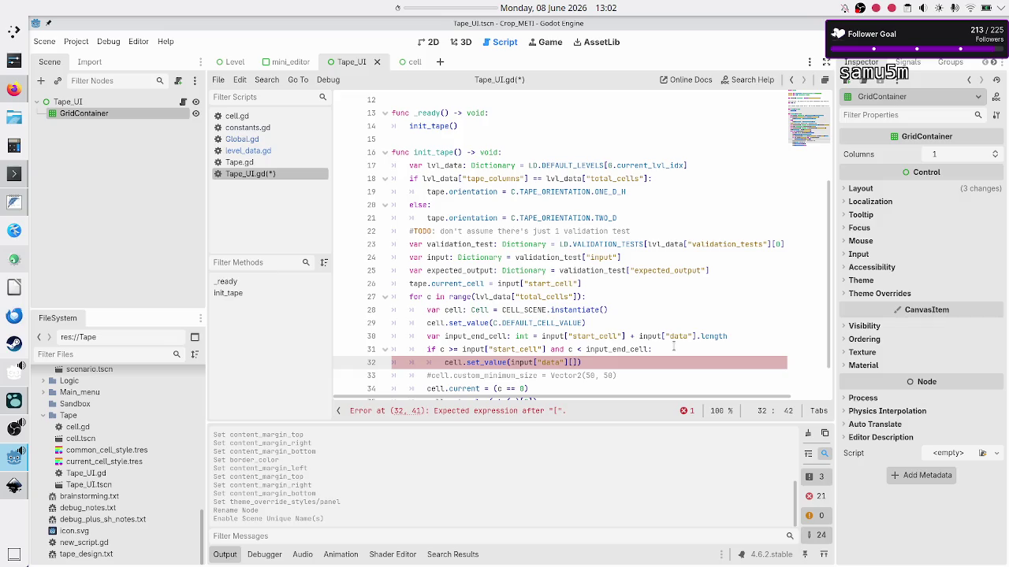
{"action": "type", "text": "c -"}
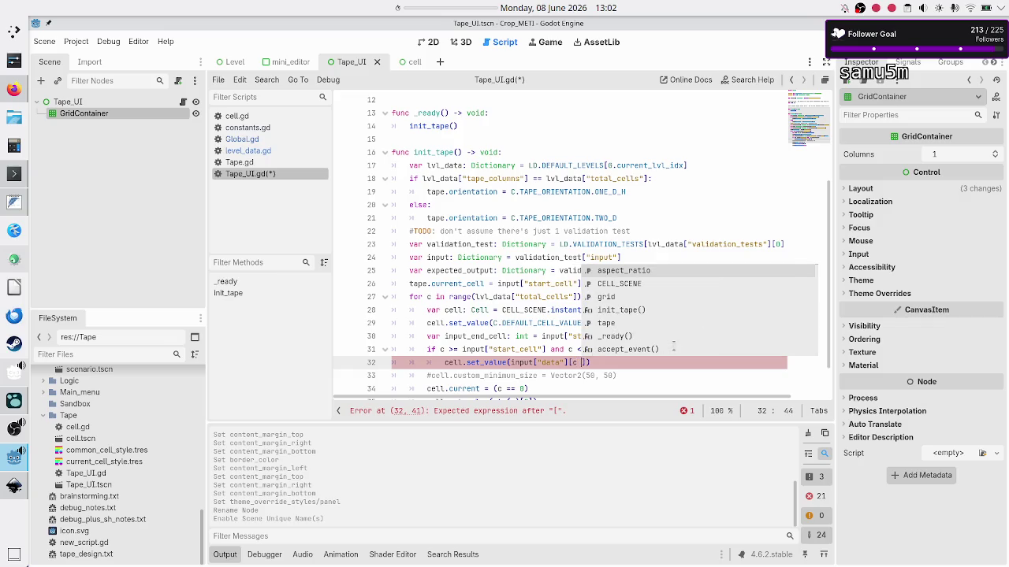
After checking the tape mockup, complete the data index as [c - input["start_cell"]]
{"action": "key", "text": "alt+Tab"}
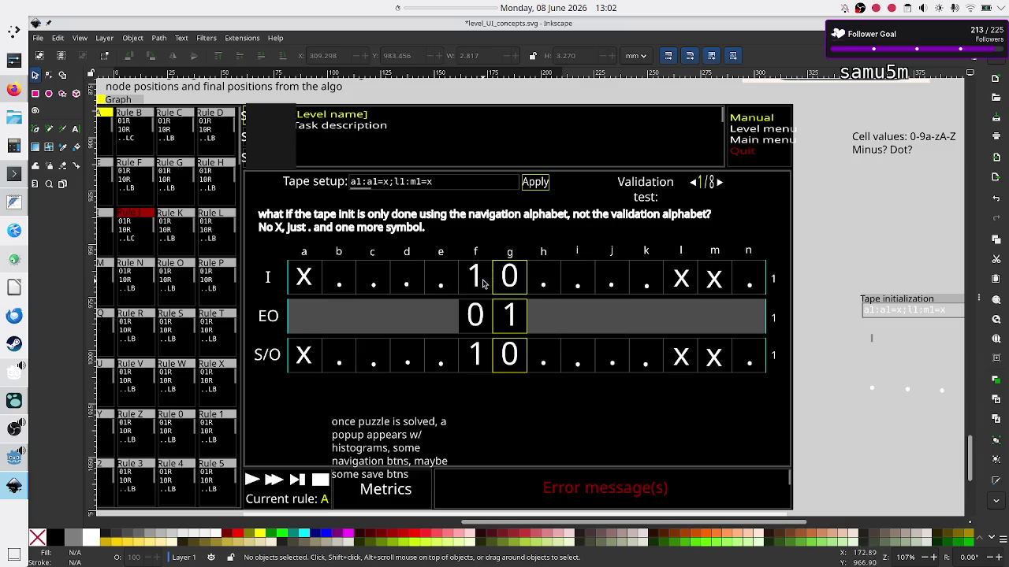
{"action": "key", "text": "alt+Tab"}
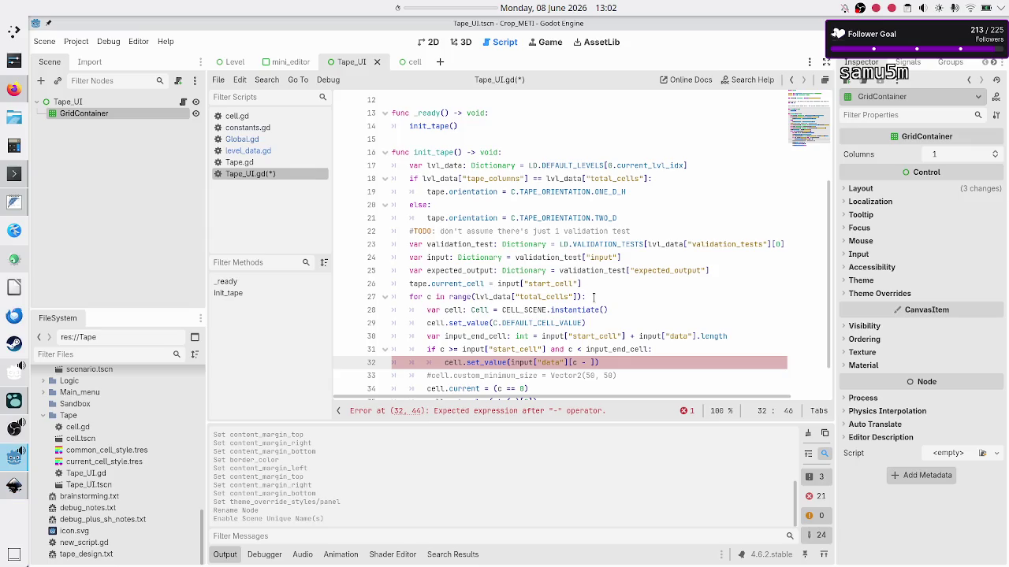
{"action": "left_click", "coordinate": [585, 349]}
{"action": "key", "text": "Left"}
{"action": "key", "text": "Left"}
{"action": "key", "text": "Left"}
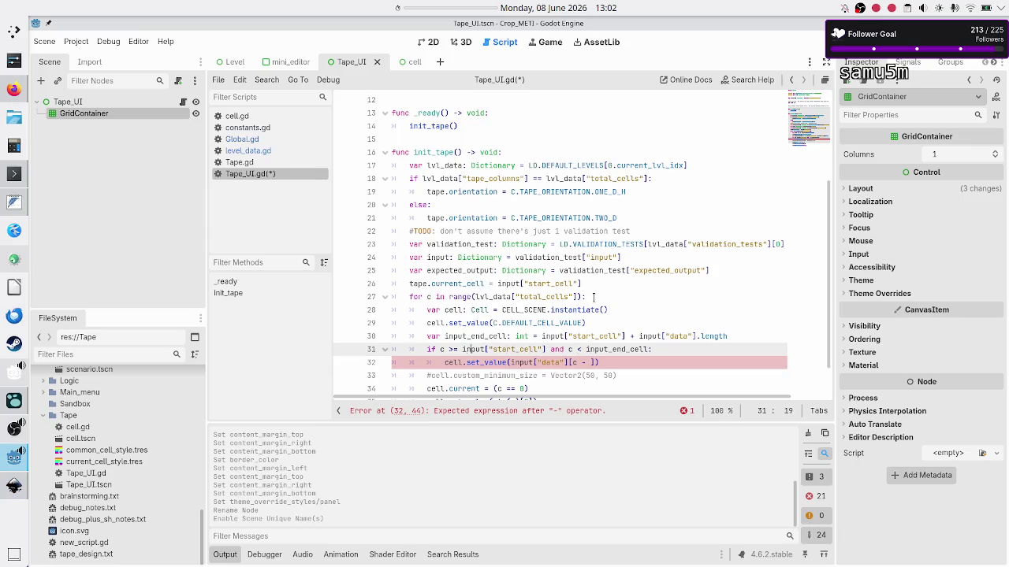
{"action": "key", "text": "ctrl+shift+Right"}
{"action": "key", "text": "ctrl+shift+Right"}
{"action": "key", "text": "ctrl+shift+Right"}
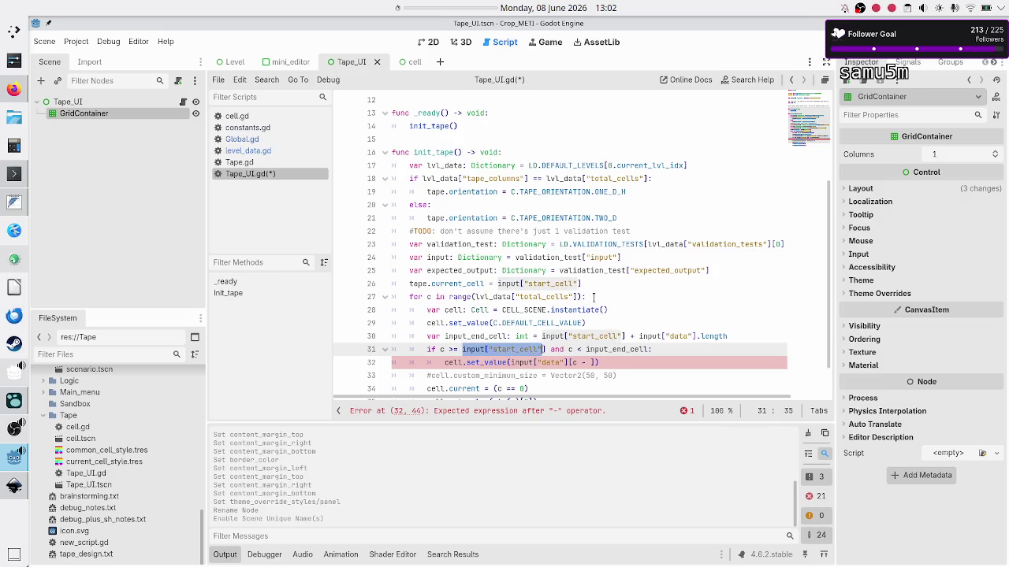
{"action": "key", "text": "Down"}
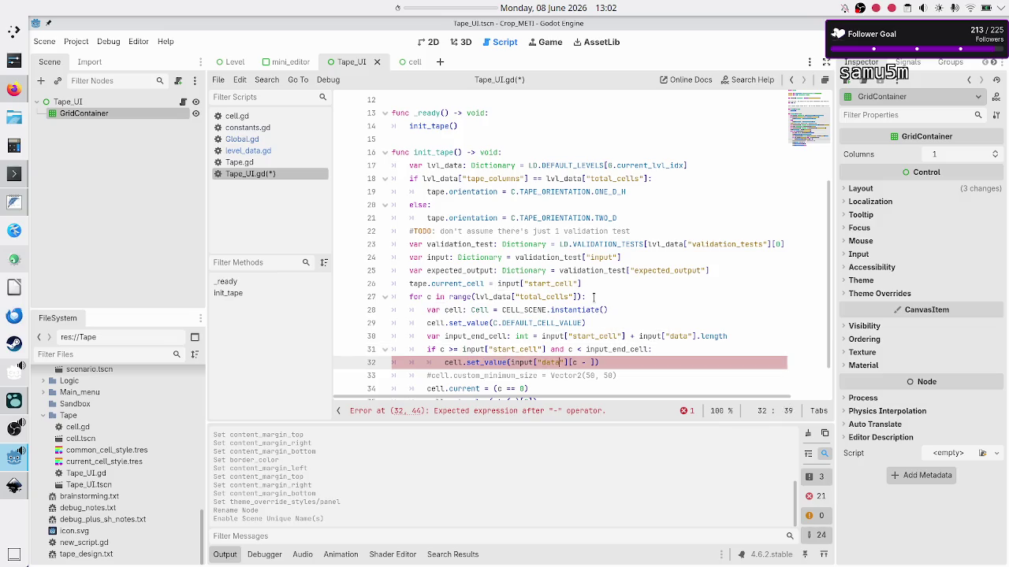
{"action": "key", "text": "Right"}
{"action": "key", "text": "Right"}
{"action": "key", "text": "Right"}
{"action": "key", "text": "ctrl+v"}
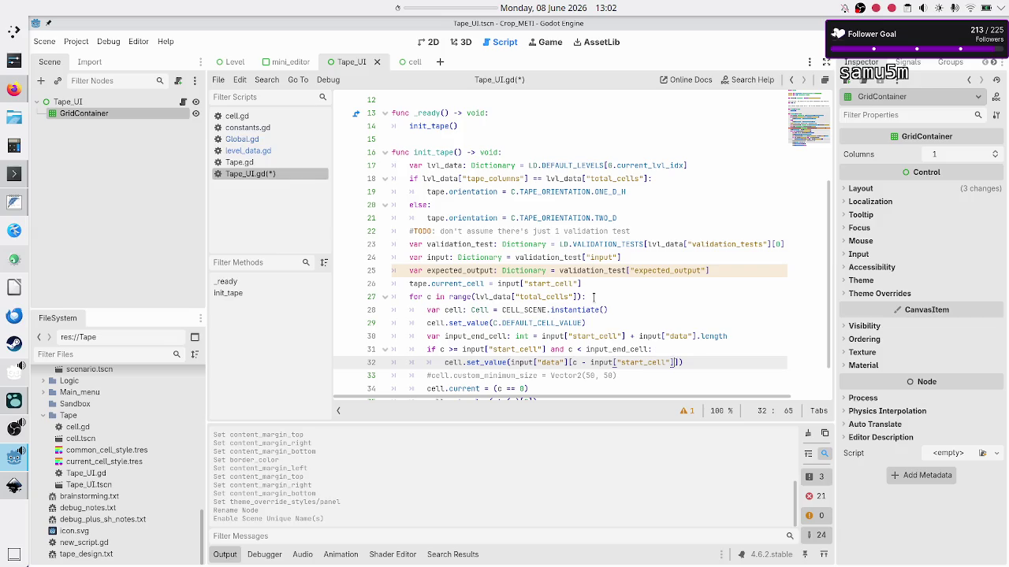
Inspect the data key on line 32 and move to the end of the function
{"action": "double_click", "coordinate": [549, 363]}
{"action": "left_click", "coordinate": [555, 362]}
{"action": "key", "text": "shift+Left"}
{"action": "key", "text": "shift+Left"}
{"action": "key", "text": "shift+Left"}
{"action": "key", "text": "End"}
{"action": "key", "text": "Left"}
{"action": "key", "text": "End"}
{"action": "key", "text": "Down"}
{"action": "key", "text": "Down"}
{"action": "key", "text": "Down"}
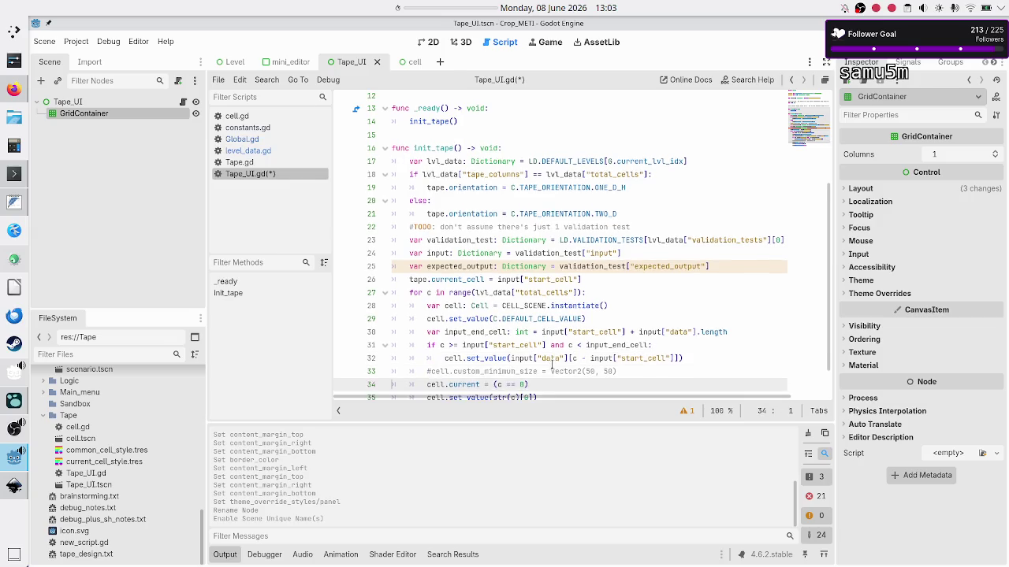
Review init_tape lines 28–34 and open a blank line 33 right after the set_value call
{"action": "key", "text": "Up"}
{"action": "key", "text": "Up"}
{"action": "key", "text": "Up"}
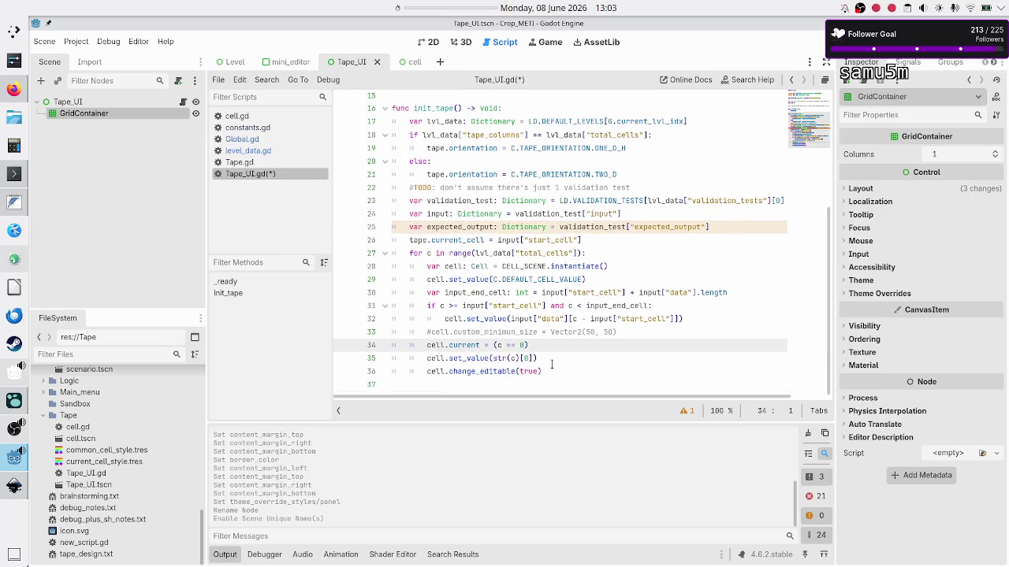
{"action": "key", "text": "shift+End"}
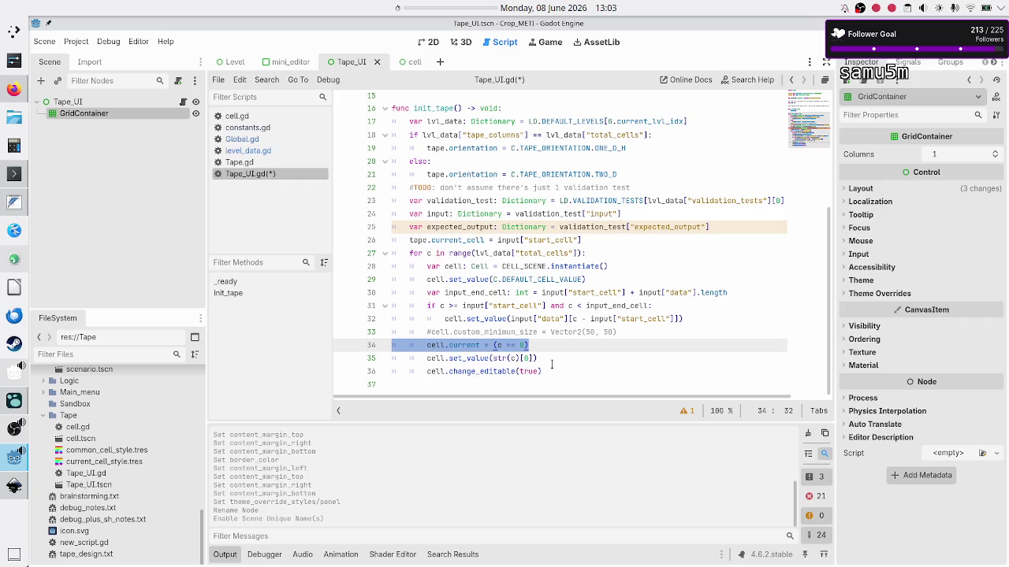
{"action": "key", "text": "Up"}
{"action": "key", "text": "Up"}
{"action": "key", "text": "Up"}
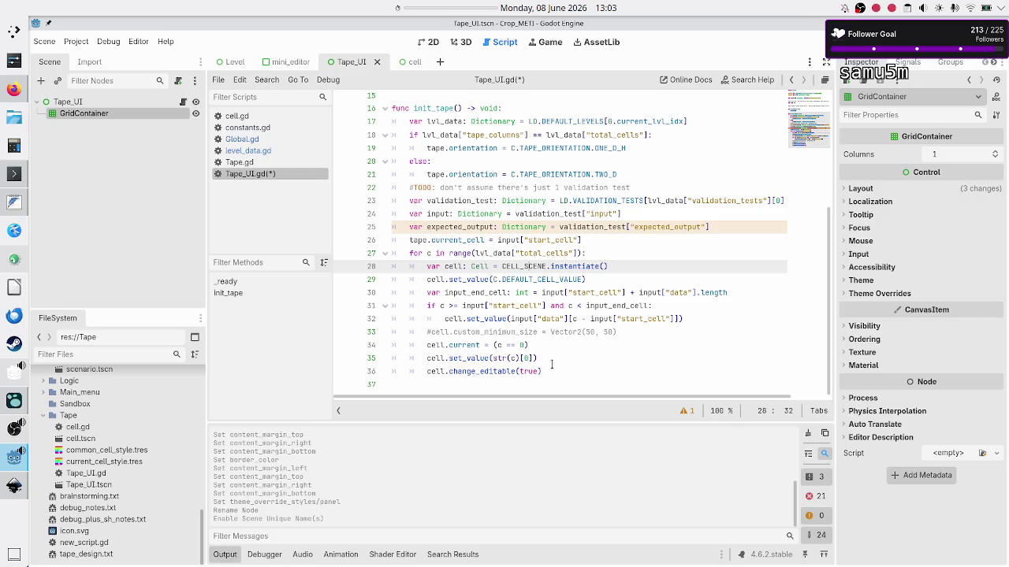
{"action": "key", "text": "Down"}
{"action": "key", "text": "Down"}
{"action": "key", "text": "Down"}
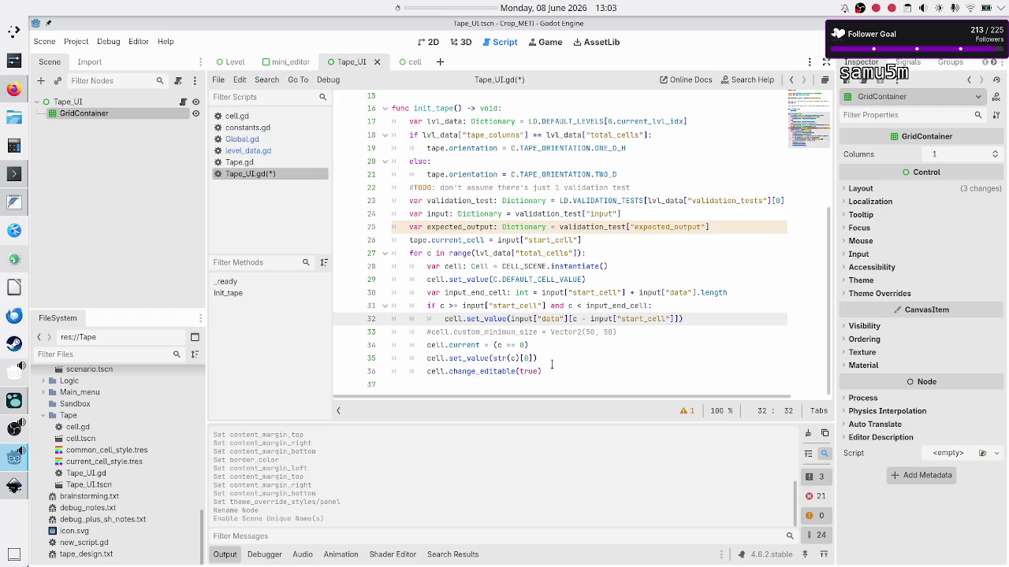
{"action": "key", "text": "Down"}
{"action": "key", "text": "Down"}
{"action": "key", "text": "Down"}
{"action": "key", "text": "Up"}
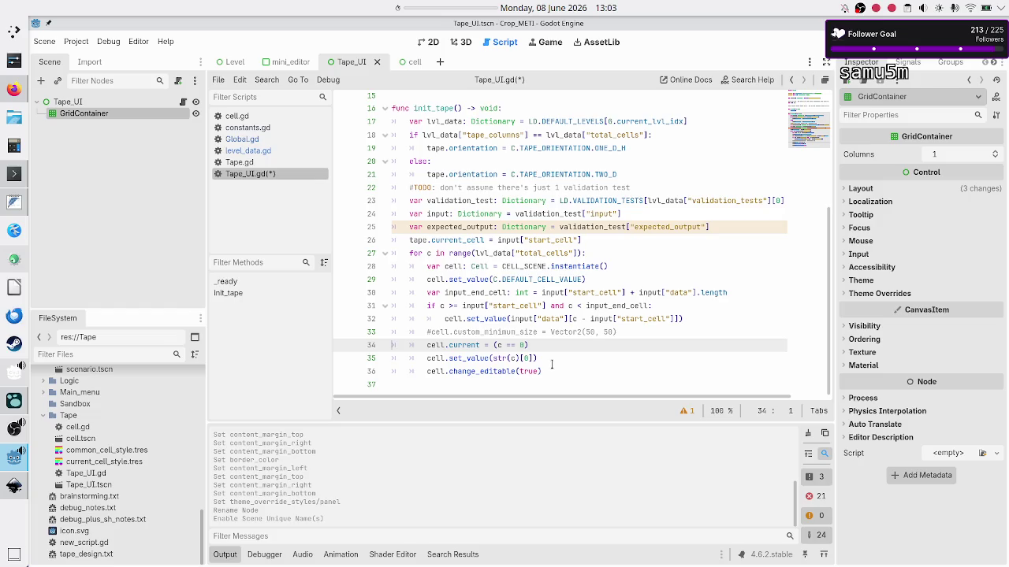
{"action": "key", "text": "Up"}
{"action": "key", "text": "Up"}
{"action": "key", "text": "End"}
{"action": "key", "text": "Return"}
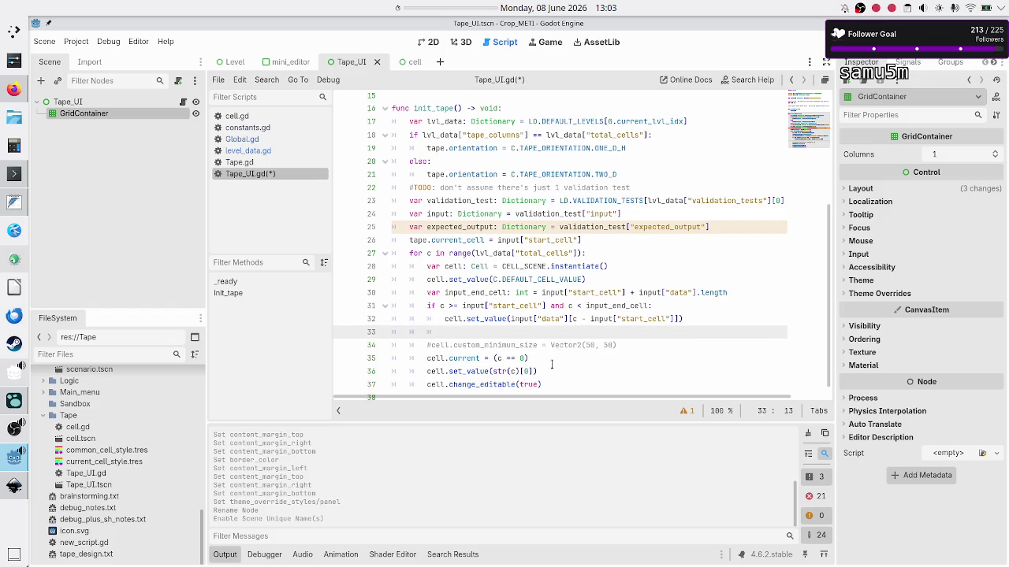
Write 'if c == input["start_cell"]:' and begin a 'cell.' line in its body
{"action": "type", "text": "if c =="}
{"action": "key", "text": "Up"}
{"action": "key", "text": "Escape"}
{"action": "key", "text": "Up"}
{"action": "key", "text": "Up"}
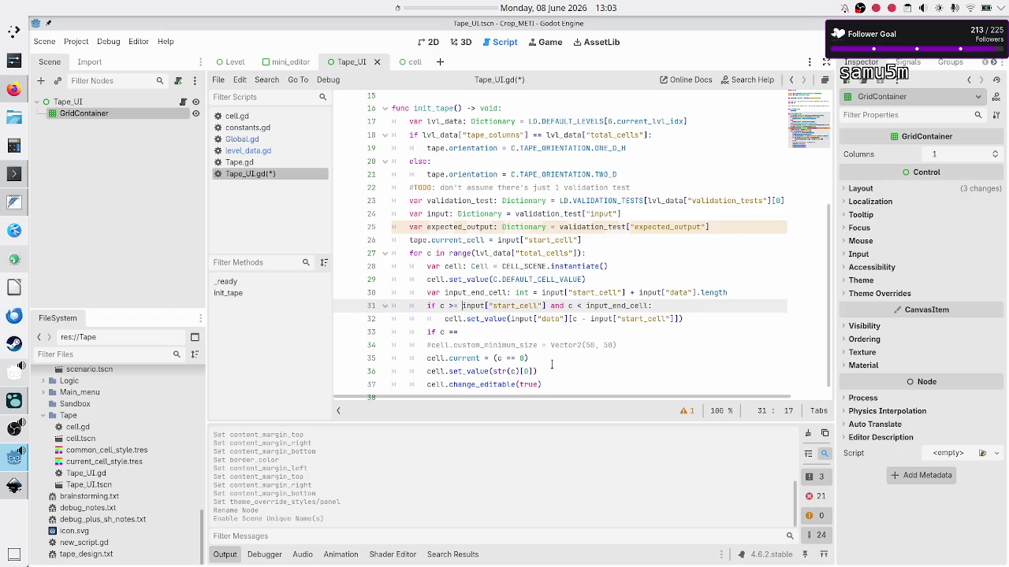
{"action": "key", "text": "shift+Right"}
{"action": "key", "text": "shift+Right"}
{"action": "key", "text": "shift+Right"}
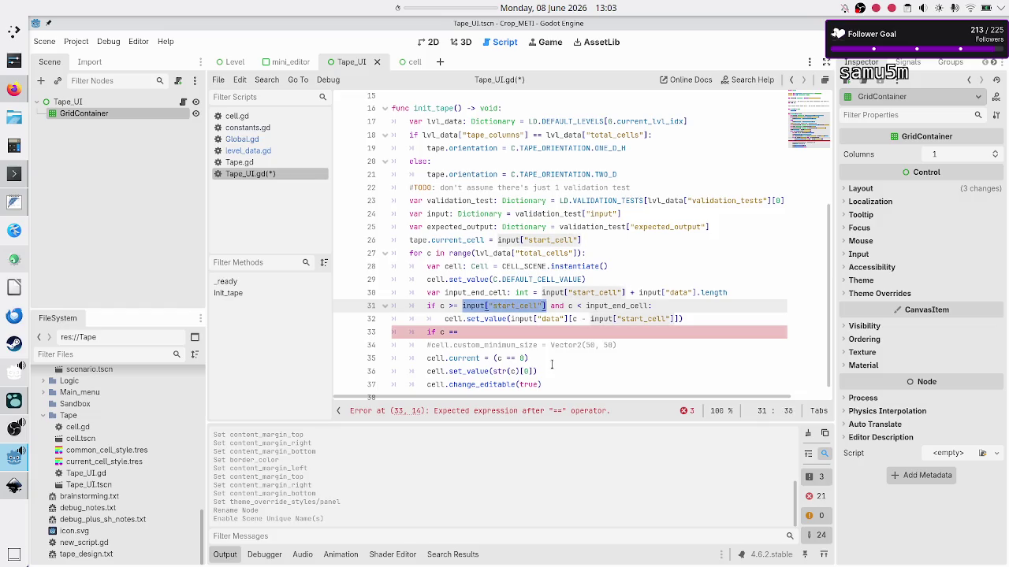
{"action": "key", "text": "ctrl+c"}
{"action": "key", "text": "Down"}
{"action": "key", "text": "Down"}
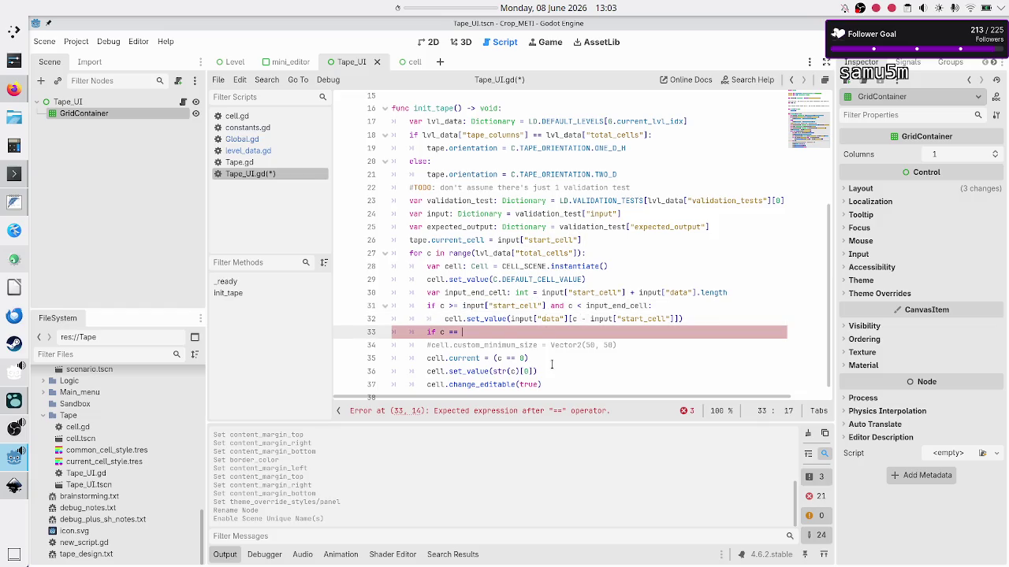
{"action": "key", "text": "ctrl+v"}
{"action": "type", "text": ":"}
{"action": "key", "text": "Return"}
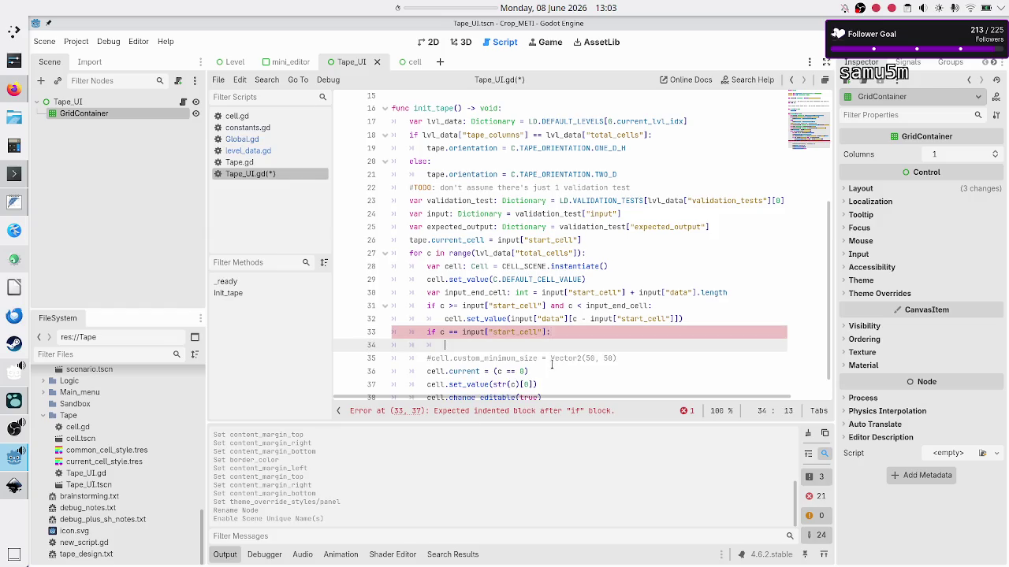
{"action": "type", "text": "cell."}
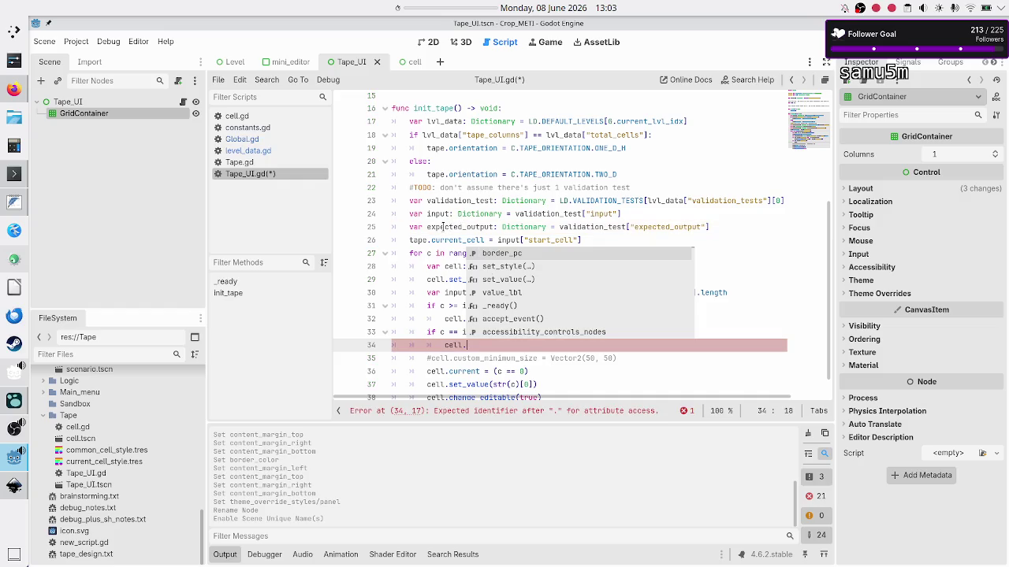
Check how current_cell and tape are used, then bring up the cell.gd script
{"action": "double_click", "coordinate": [443, 239]}
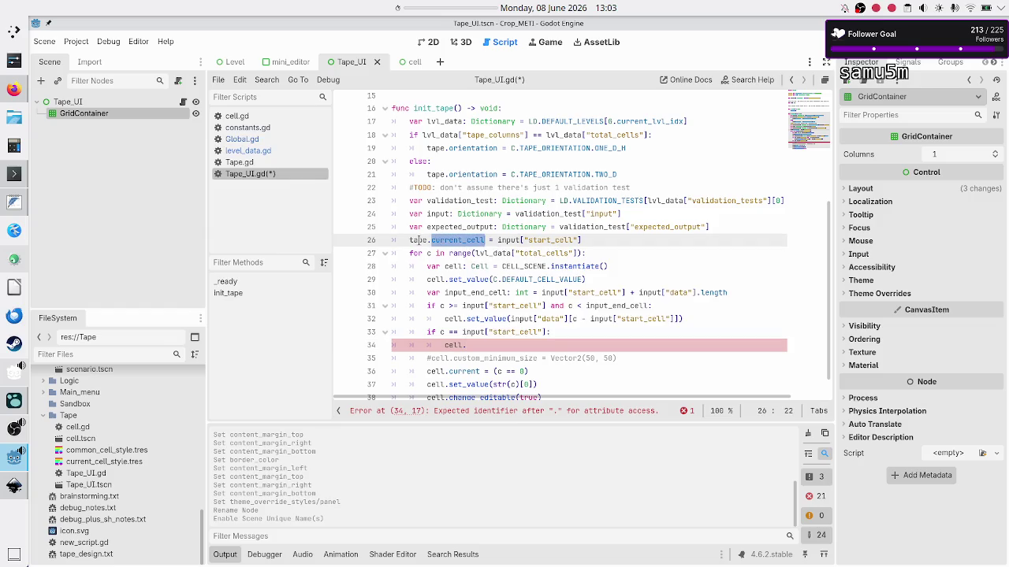
{"action": "double_click", "coordinate": [417, 240]}
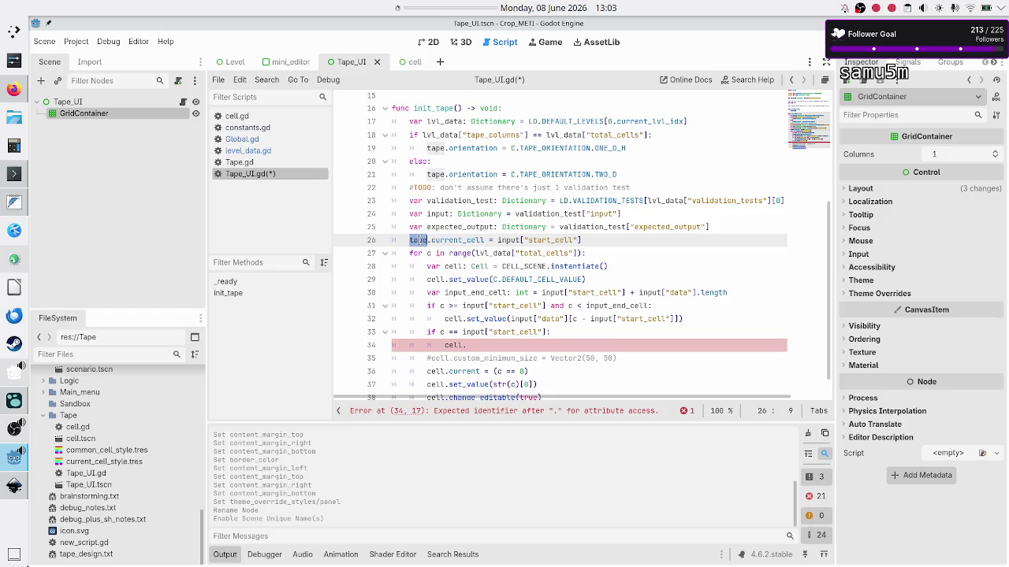
{"action": "left_click", "coordinate": [274, 116]}
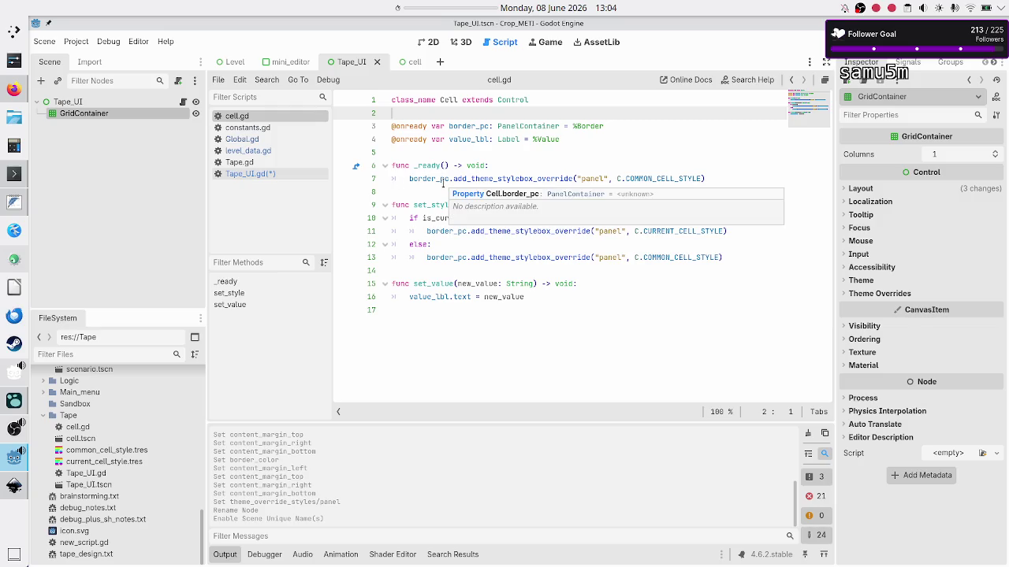
Look up set_style in cell.gd, then call cell.set_style(true) for the start cell
{"action": "double_click", "coordinate": [428, 205]}
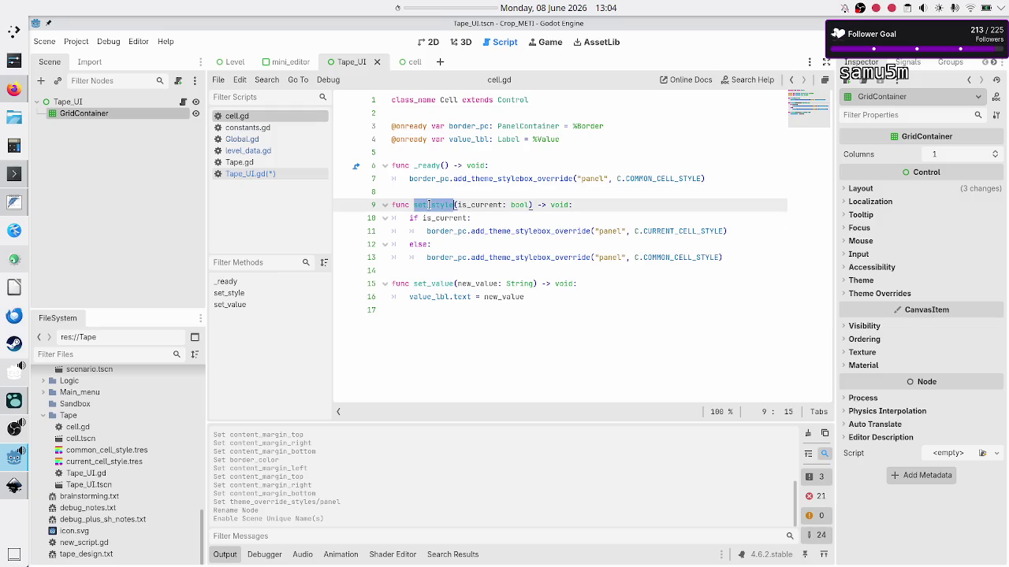
{"action": "left_click", "coordinate": [281, 174]}
{"action": "left_click", "coordinate": [499, 350]}
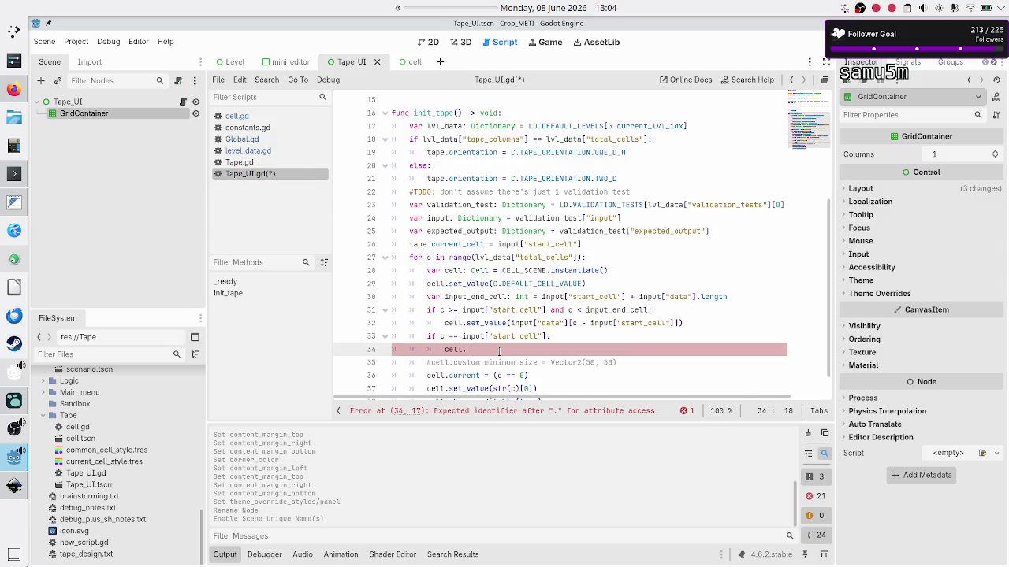
{"action": "type", "text": "set_st"}
{"action": "key", "text": "Return"}
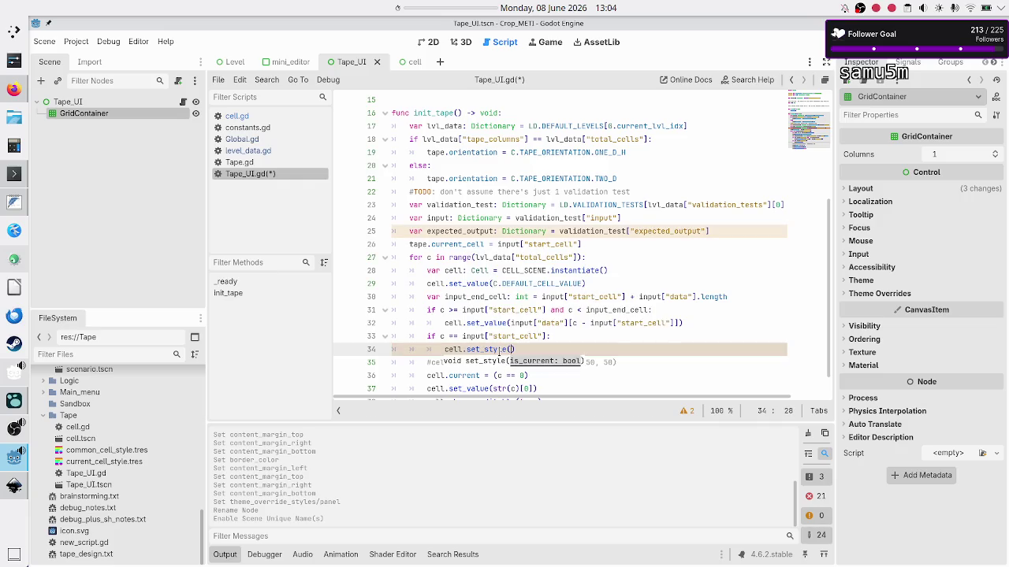
{"action": "type", "text": "true"}
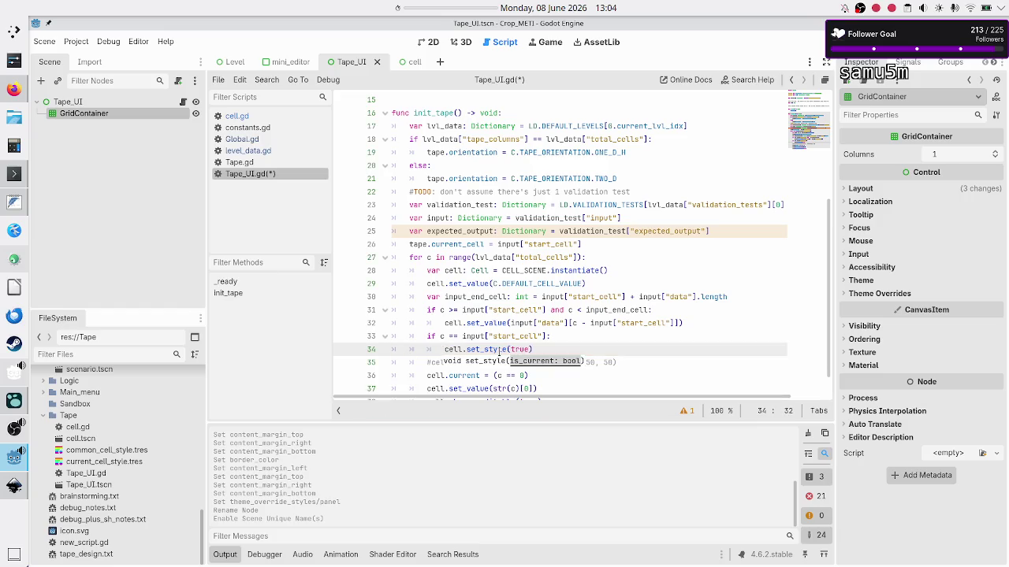
{"action": "key", "text": "Return"}
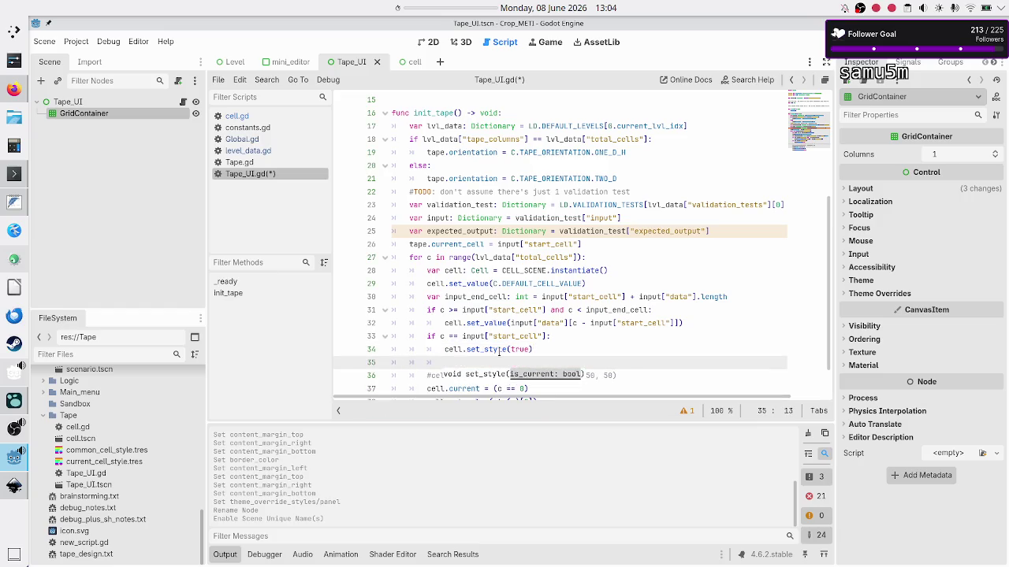
Add an else branch that calls cell.set_style(false) for every other cell
{"action": "type", "text": "else:"}
{"action": "key", "text": "Return"}
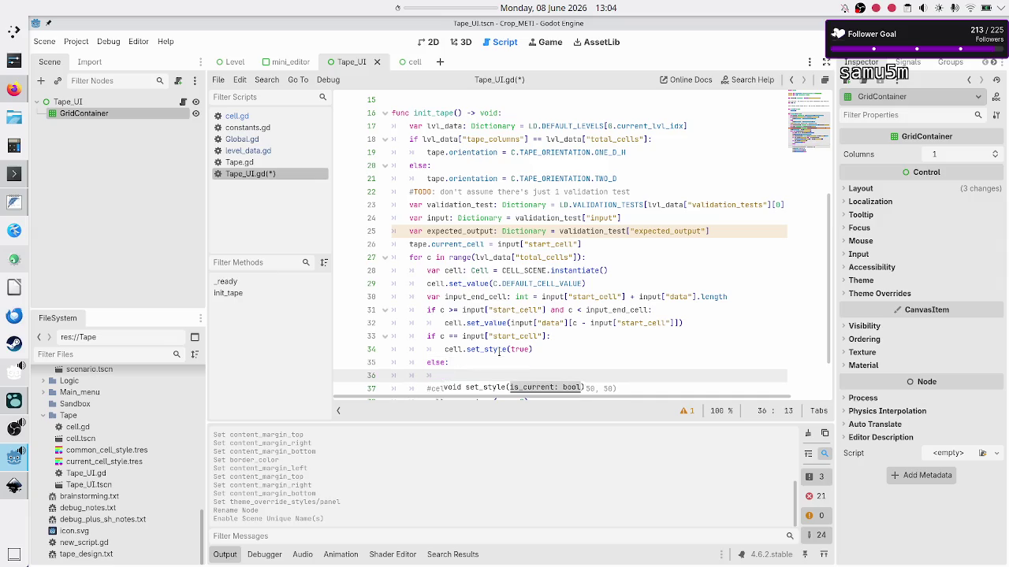
{"action": "type", "text": "cell."}
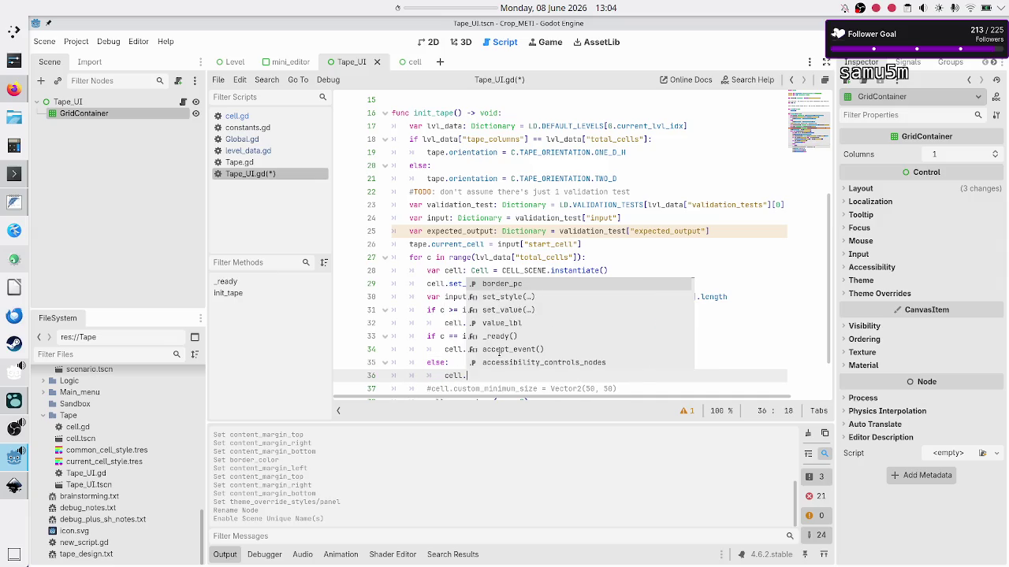
{"action": "type", "text": "set_"}
{"action": "key", "text": "Return"}
{"action": "type", "text": "f"}
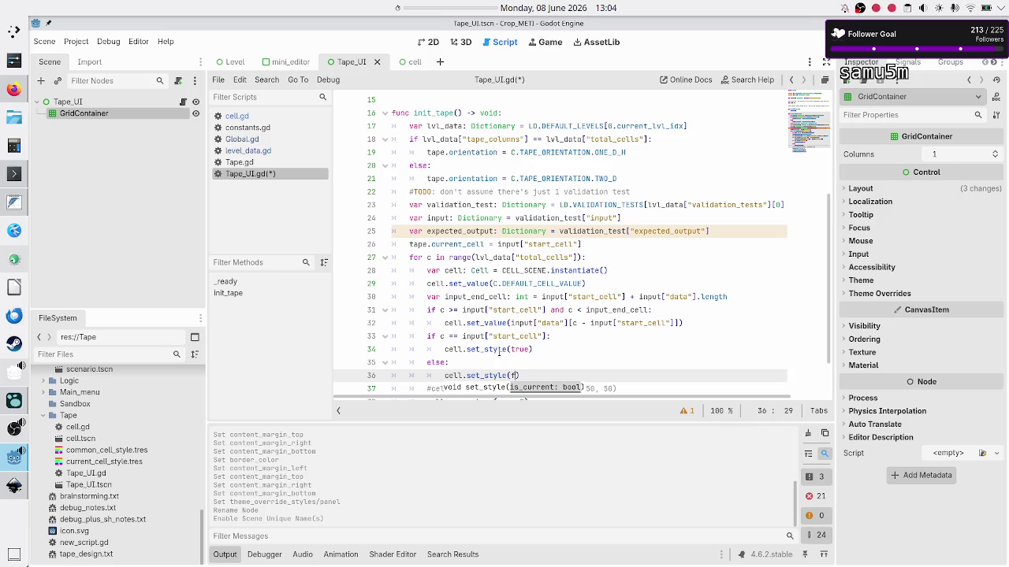
{"action": "type", "text": "alse"}
{"action": "key", "text": "Down"}
{"action": "key", "text": "Home"}
{"action": "key", "text": "Down"}
{"action": "key", "text": "Down"}
{"action": "key", "text": "Down"}
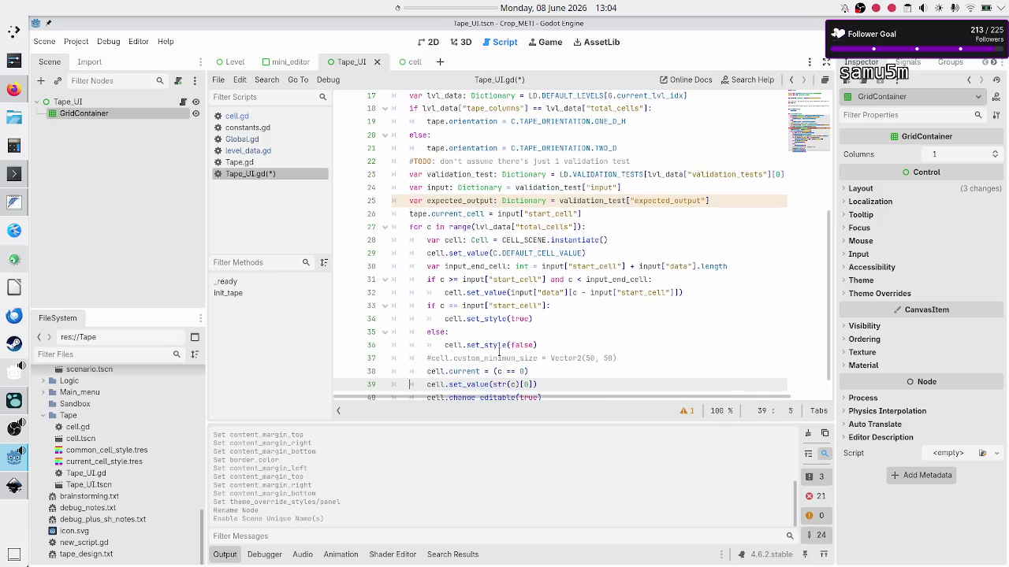
{"action": "key", "text": "Up"}
{"action": "key", "text": "Up"}
{"action": "key", "text": "Up"}
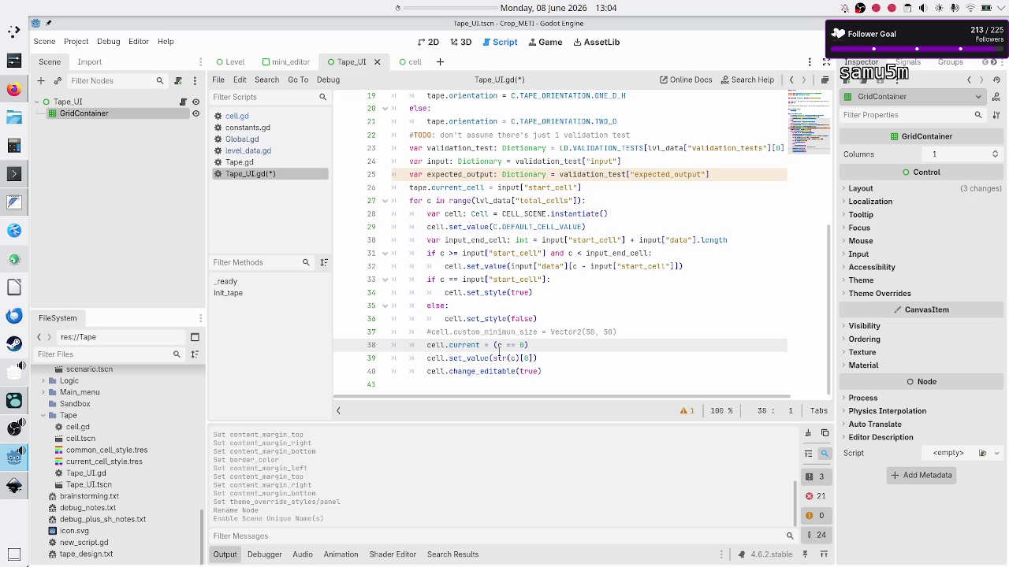
Delete the old cell.current, set_value and change_editable lines and the leftover empty line
{"action": "key", "text": "shift+Down"}
{"action": "key", "text": "shift+Down"}
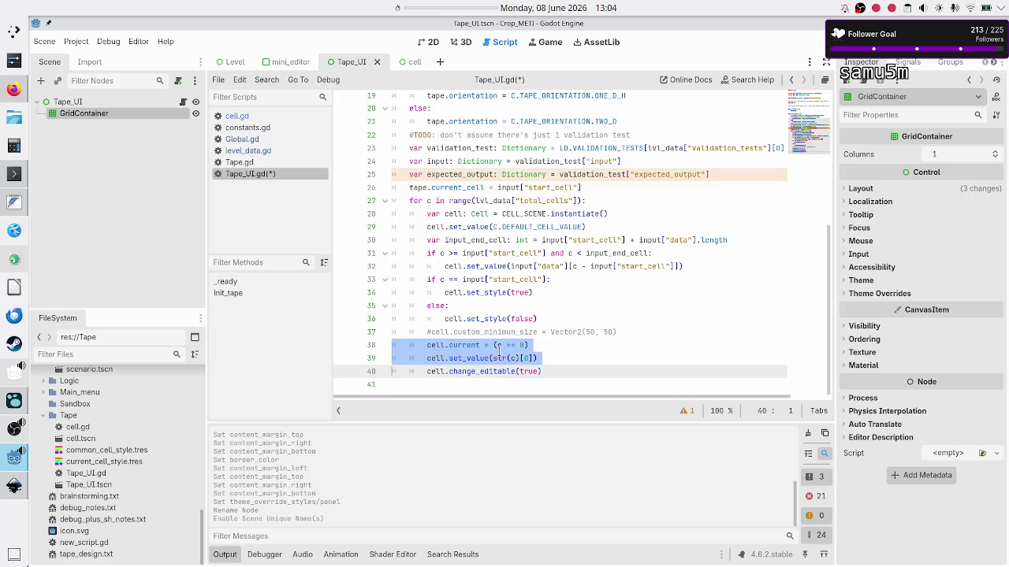
{"action": "key", "text": "shift+Down"}
{"action": "key", "text": "Delete"}
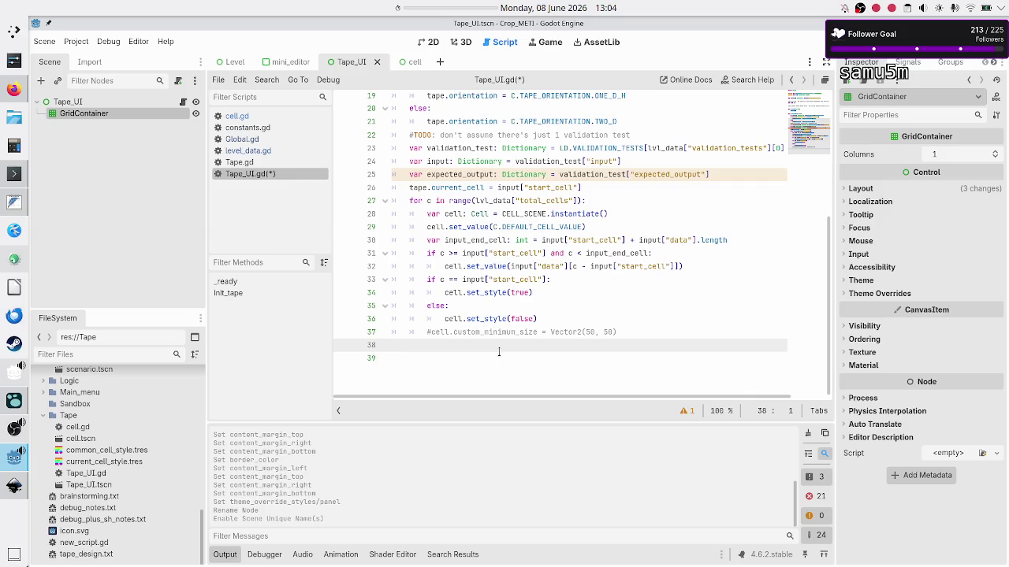
{"action": "key", "text": "Delete"}
Start a new 'cell.' statement on line 37 after set_style(false)
{"action": "key", "text": "Up"}
{"action": "key", "text": "Up"}
{"action": "key", "text": "Up"}
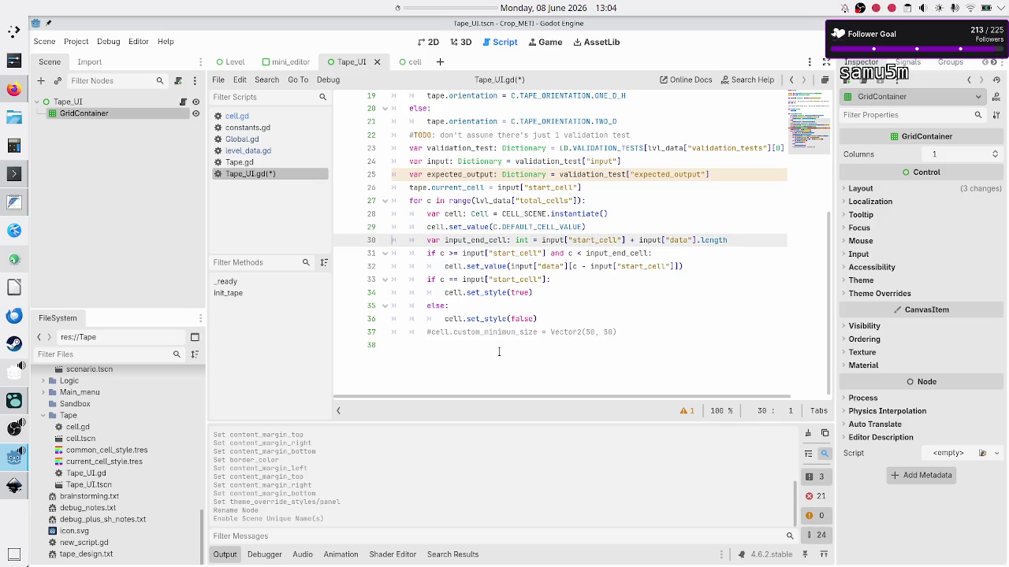
{"action": "key", "text": "Down"}
{"action": "key", "text": "Down"}
{"action": "key", "text": "Down"}
{"action": "key", "text": "End"}
{"action": "key", "text": "Return"}
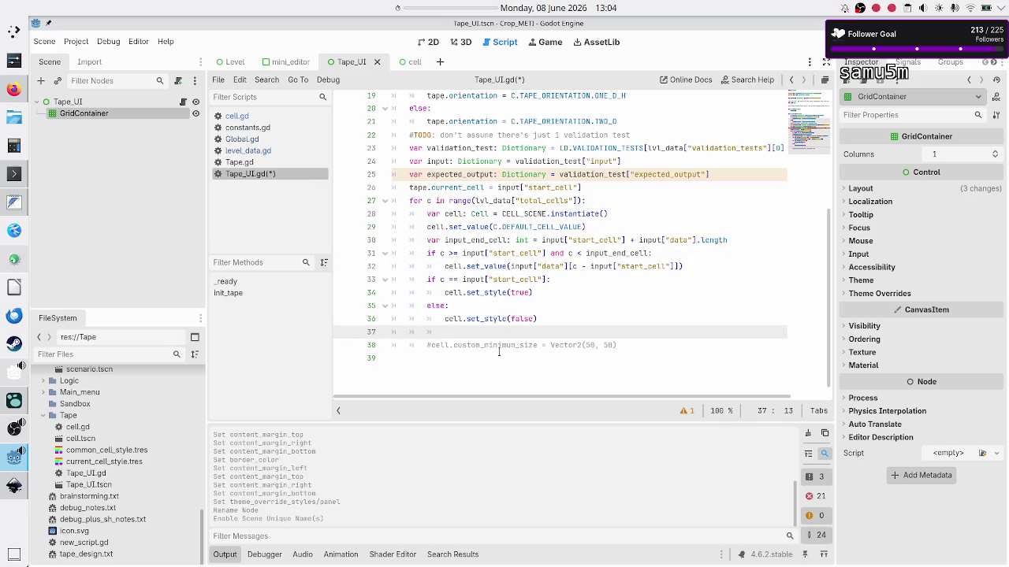
{"action": "type", "text": "cell."}
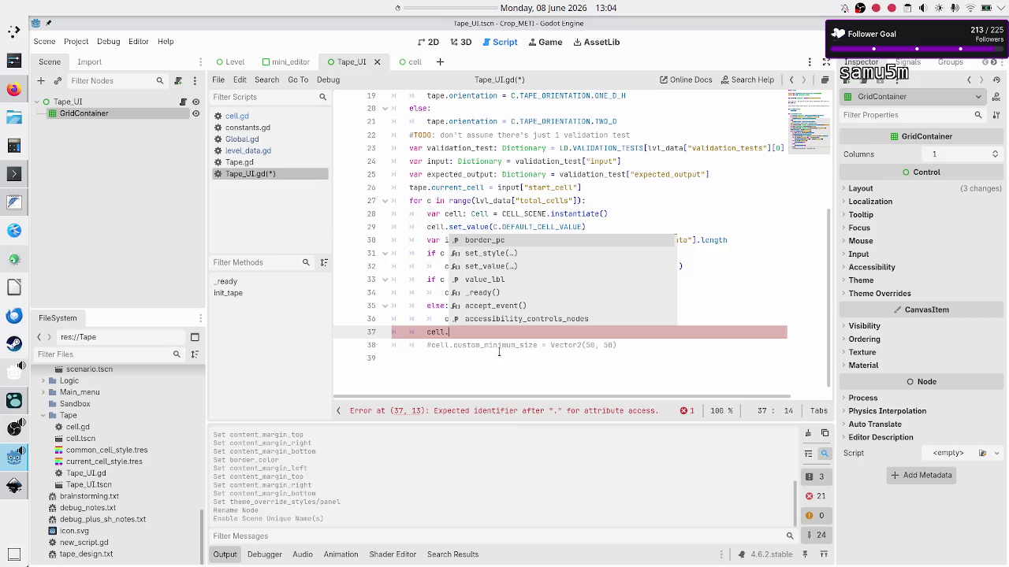
Trim the typed 'exp' back to 'cell.' and check Tape_UI's Container Sizing Fill/Expand options
{"action": "type", "text": "exp"}
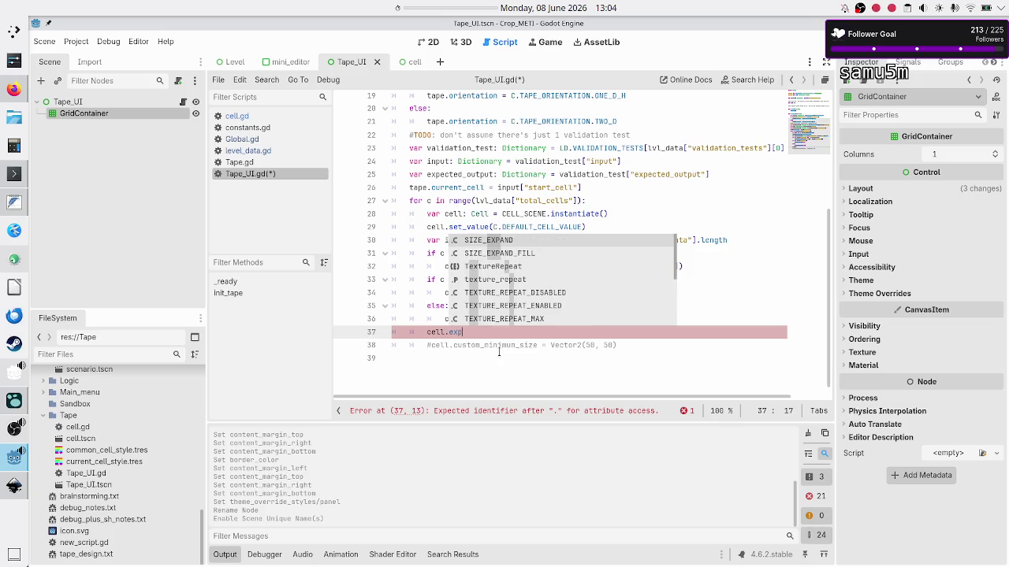
{"action": "key", "text": "BackSpace"}
{"action": "key", "text": "BackSpace"}
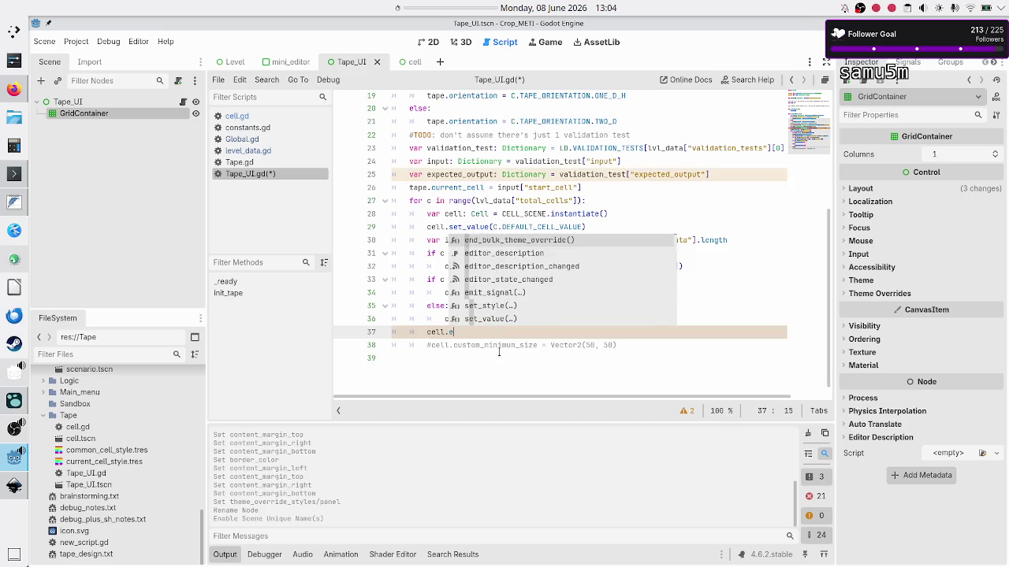
{"action": "key", "text": "BackSpace"}
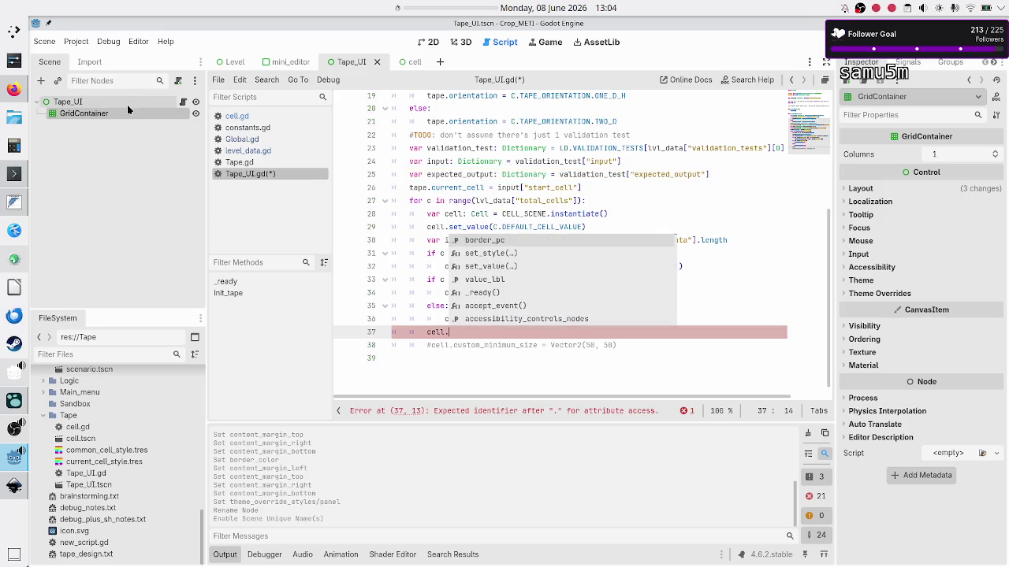
{"action": "left_click", "coordinate": [127, 103]}
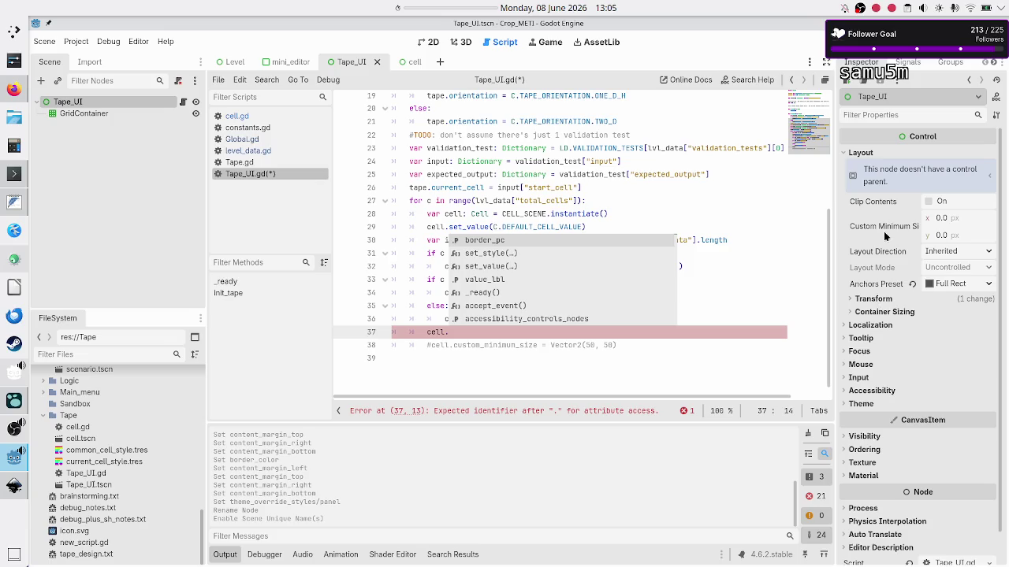
{"action": "left_click", "coordinate": [892, 314]}
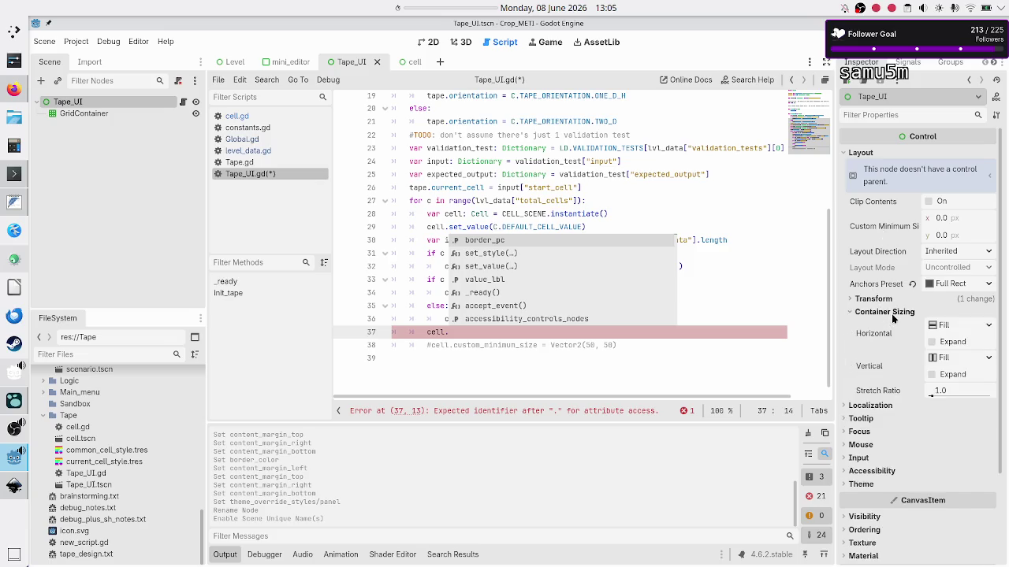
{"action": "mouse_move", "coordinate": [873, 332]}
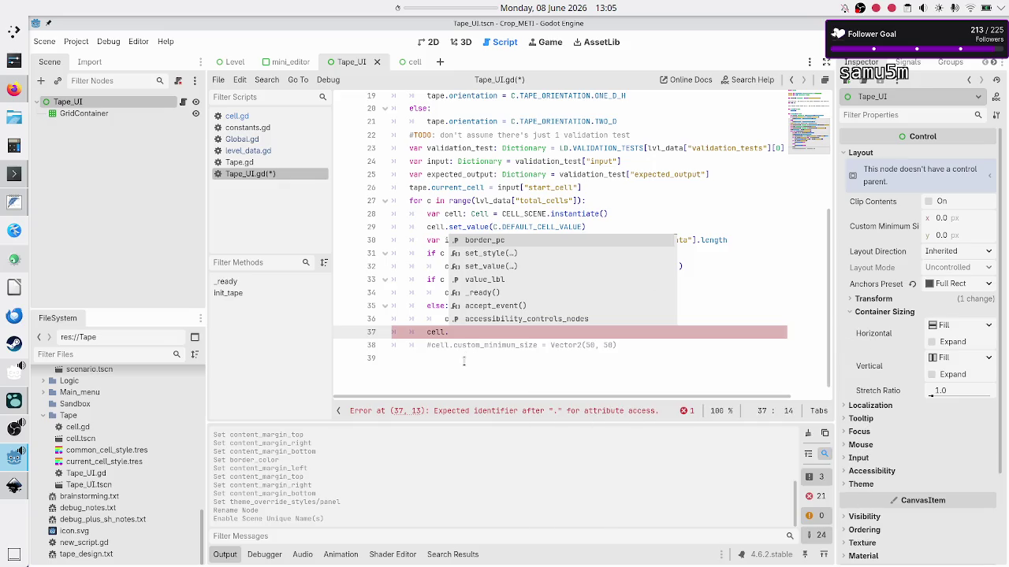
{"action": "left_click", "coordinate": [463, 333]}
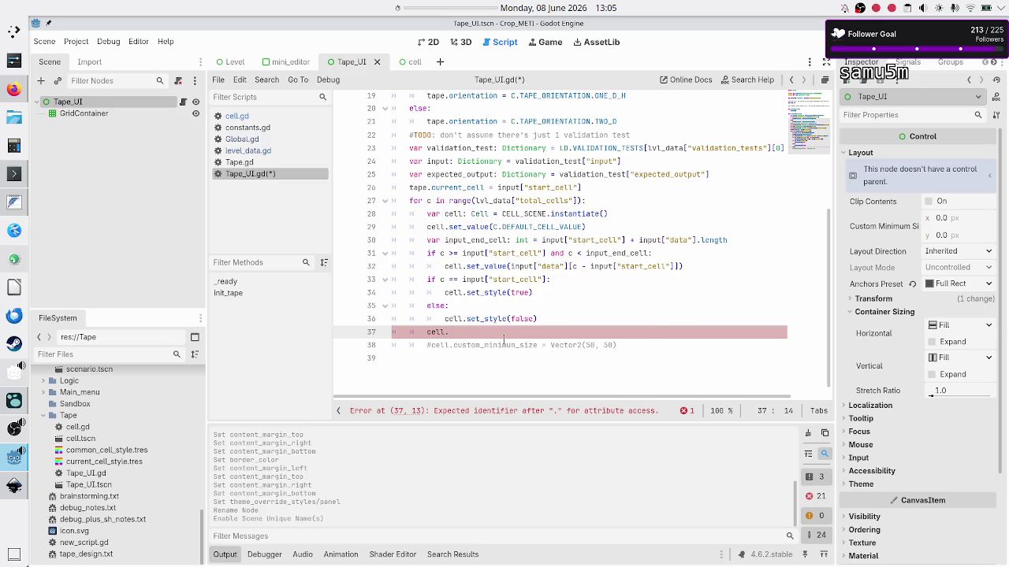
Set cell.size_flags_horizontal = Control.SIZE_EXPAND_FILL on line 37
{"action": "type", "text": "size_fl"}
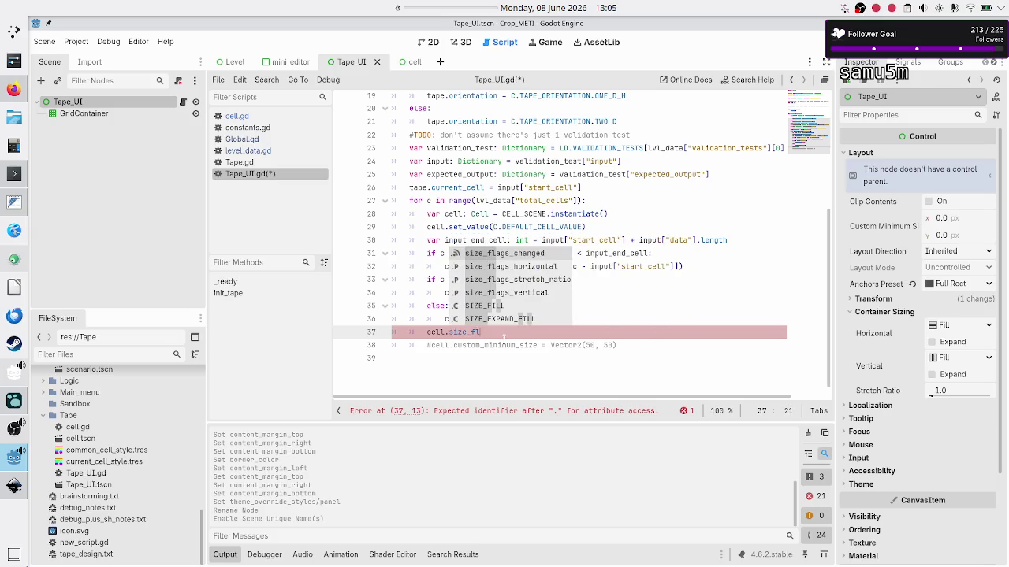
{"action": "key", "text": "Down"}
{"action": "key", "text": "Return"}
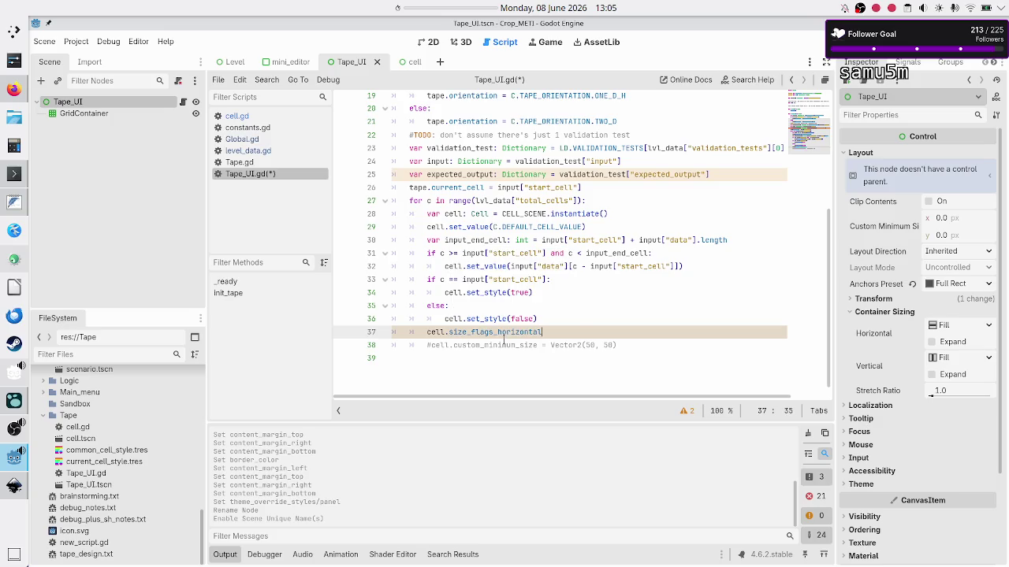
{"action": "type", "text": " ="}
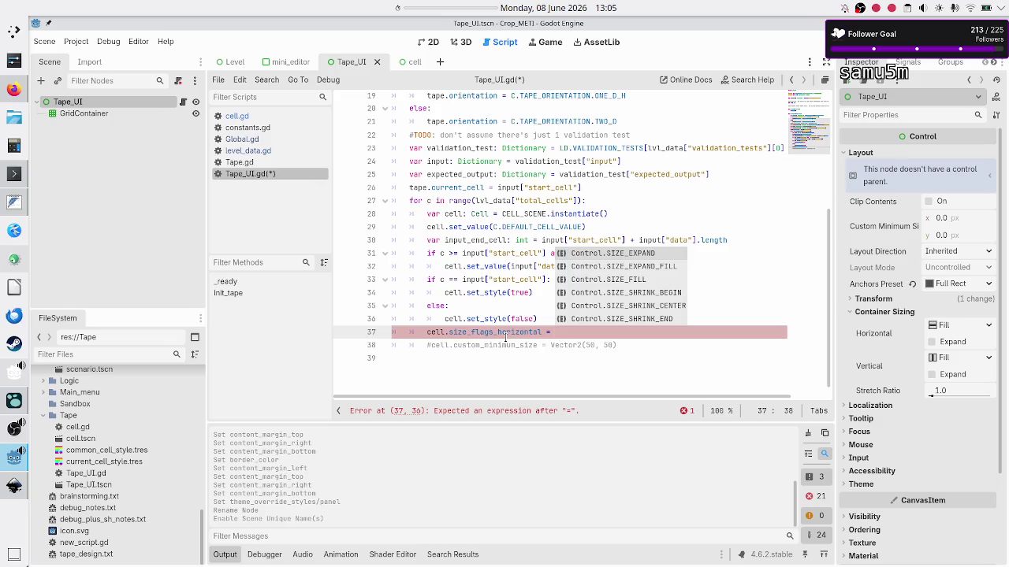
{"action": "key", "text": "Up"}
{"action": "key", "text": "Up"}
{"action": "key", "text": "Up"}
{"action": "key", "text": "Up"}
{"action": "key", "text": "Return"}
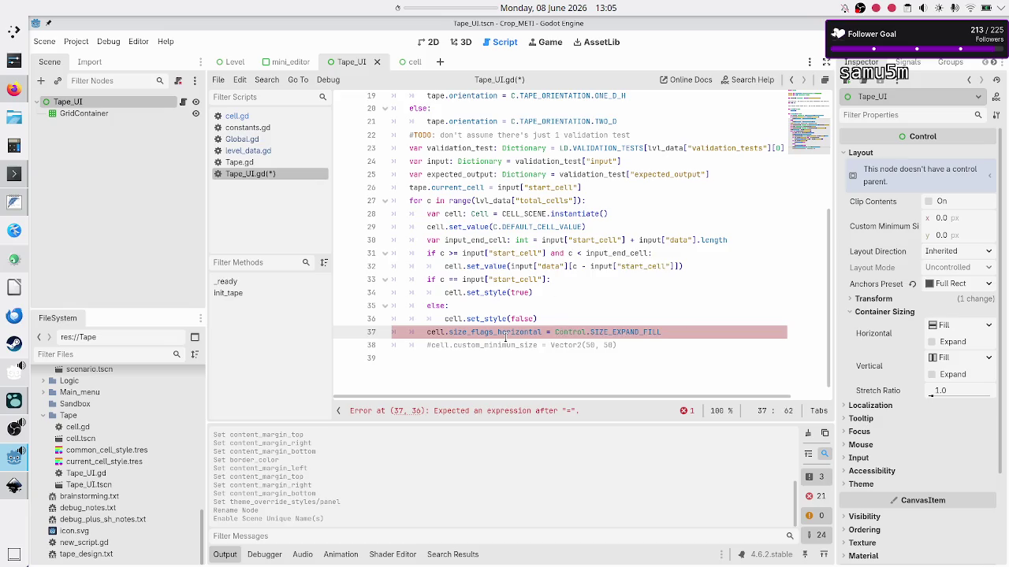
{"action": "key", "text": "Return"}
Set cell.size_flags_vertical to SIZE_EXPAND_FILL, dropping the Control. prefix on line 37
{"action": "type", "text": "cell.siz"}
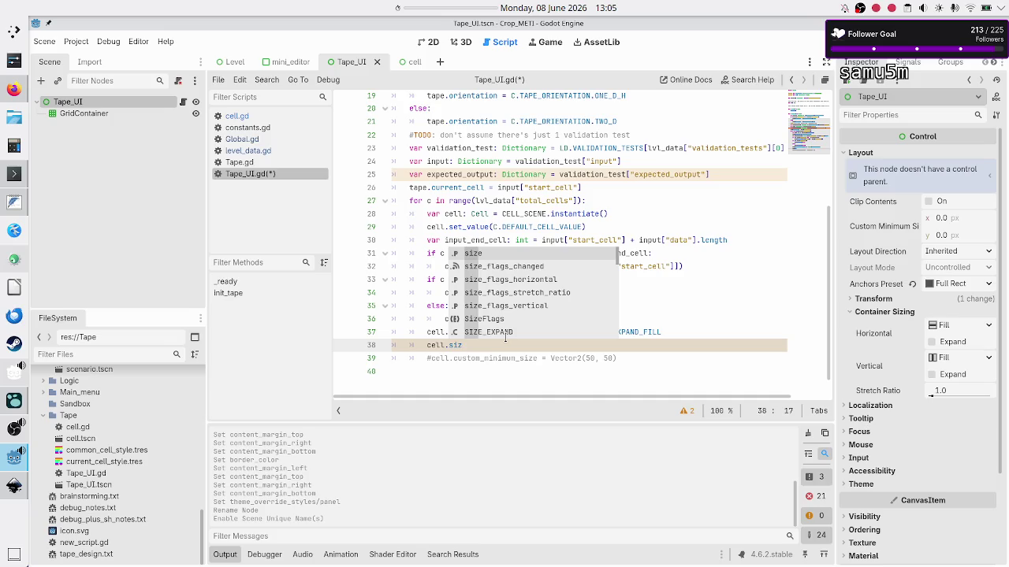
{"action": "key", "text": "Down"}
{"action": "key", "text": "Down"}
{"action": "key", "text": "Down"}
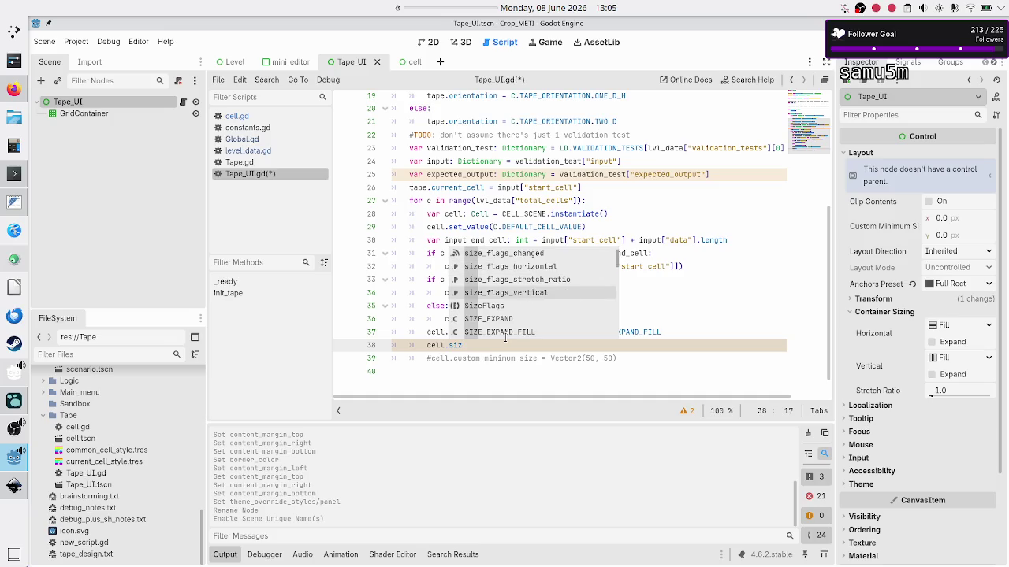
{"action": "key", "text": "Return"}
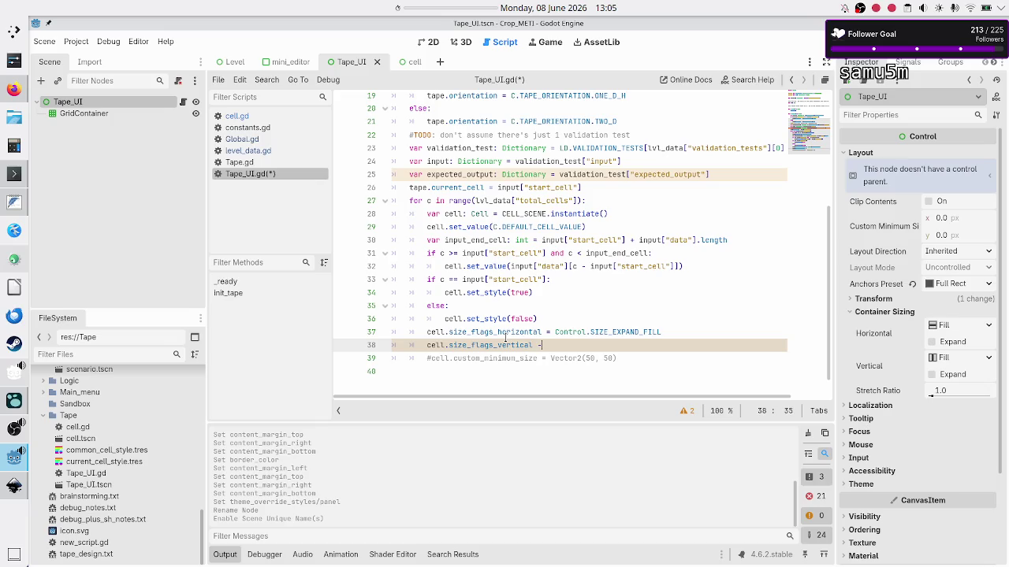
{"action": "type", "text": "= C"}
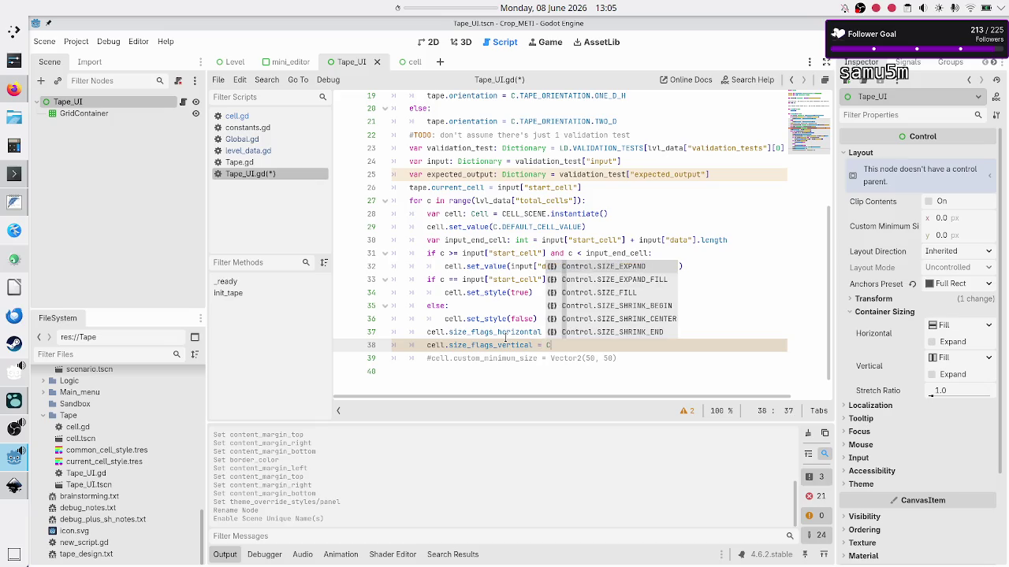
{"action": "key", "text": "BackSpace"}
{"action": "key", "text": "Escape"}
{"action": "key", "text": "Up"}
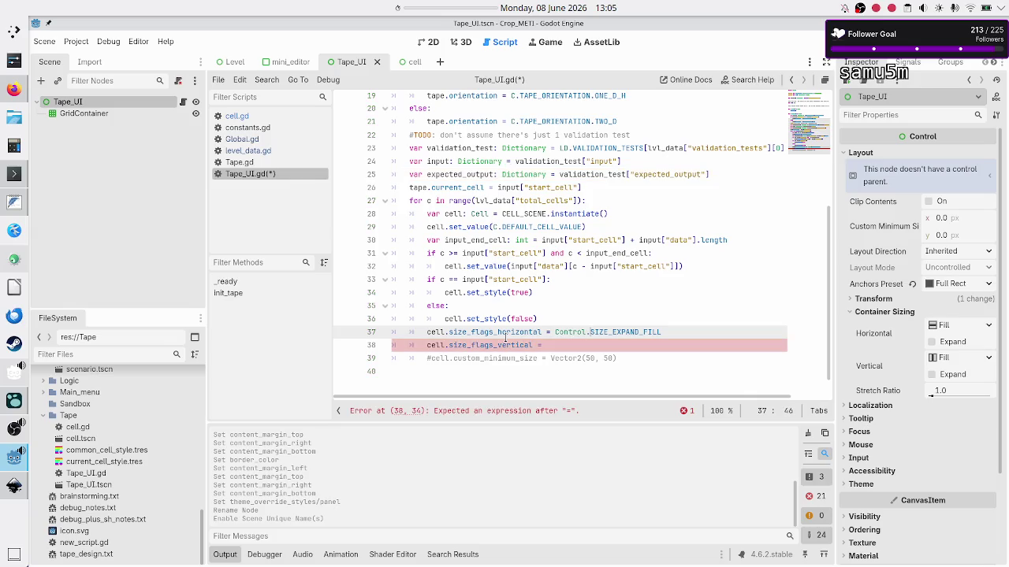
{"action": "key", "text": "BackSpace"}
{"action": "key", "text": "BackSpace"}
{"action": "key", "text": "BackSpace"}
{"action": "key", "text": "Right"}
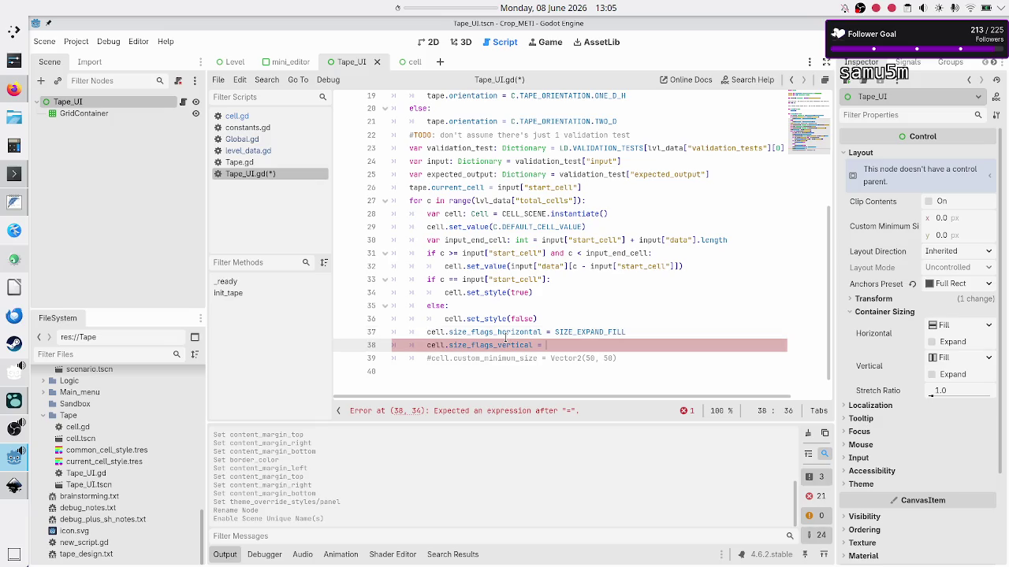
{"action": "key", "text": "shift+Right"}
{"action": "key", "text": "shift+Right"}
{"action": "key", "text": "shift+Right"}
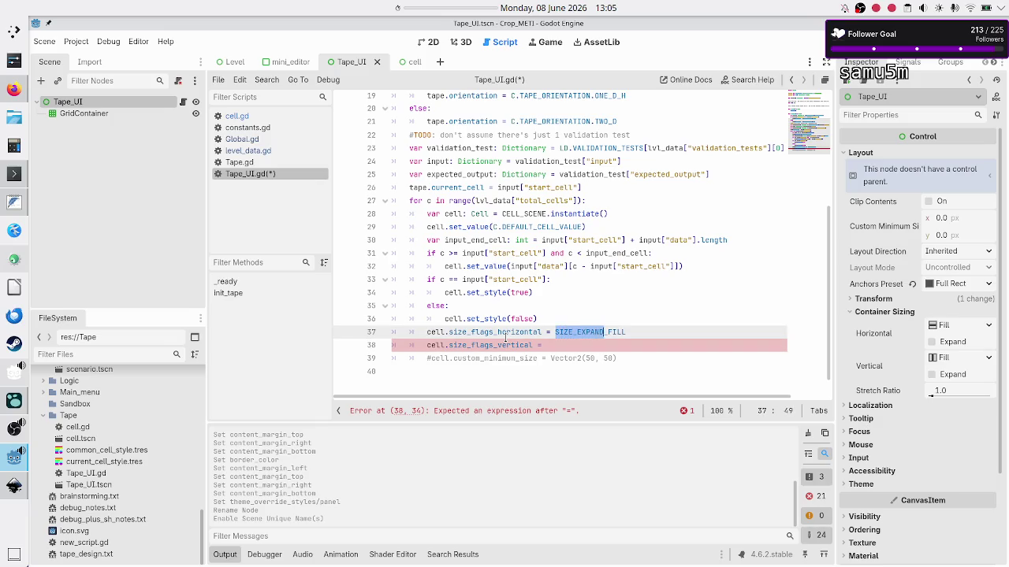
{"action": "key", "text": "ctrl+c"}
{"action": "key", "text": "Down"}
{"action": "key", "text": "ctrl+v"}
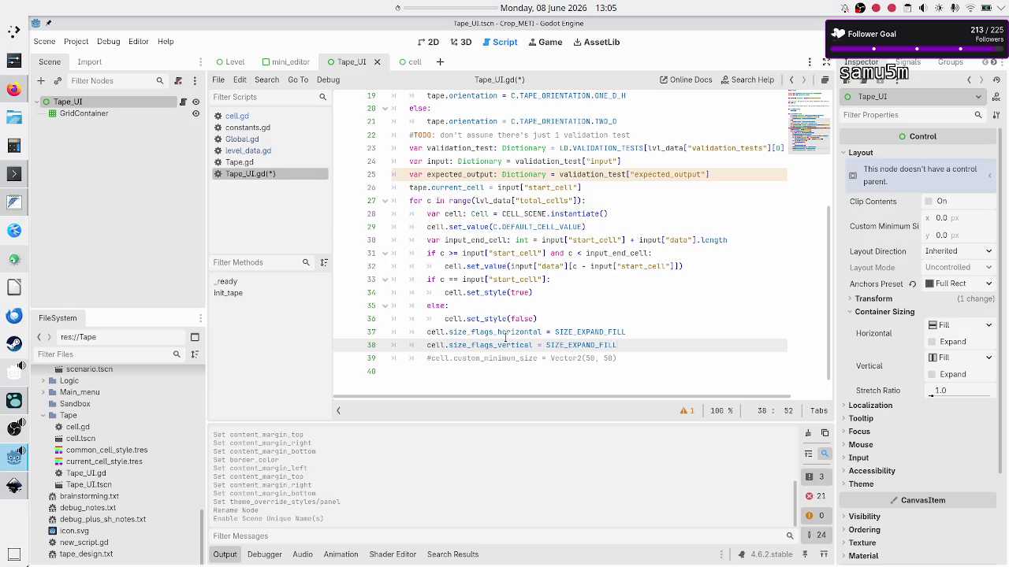
{"action": "left_click", "coordinate": [506, 340]}
Review init_tape from its header through the tape_columns and orientation checks
{"action": "key", "text": "Home"}
{"action": "key", "text": "Up"}
{"action": "key", "text": "Up"}
{"action": "key", "text": "Down"}
{"action": "key", "text": "Down"}
{"action": "key", "text": "Down"}
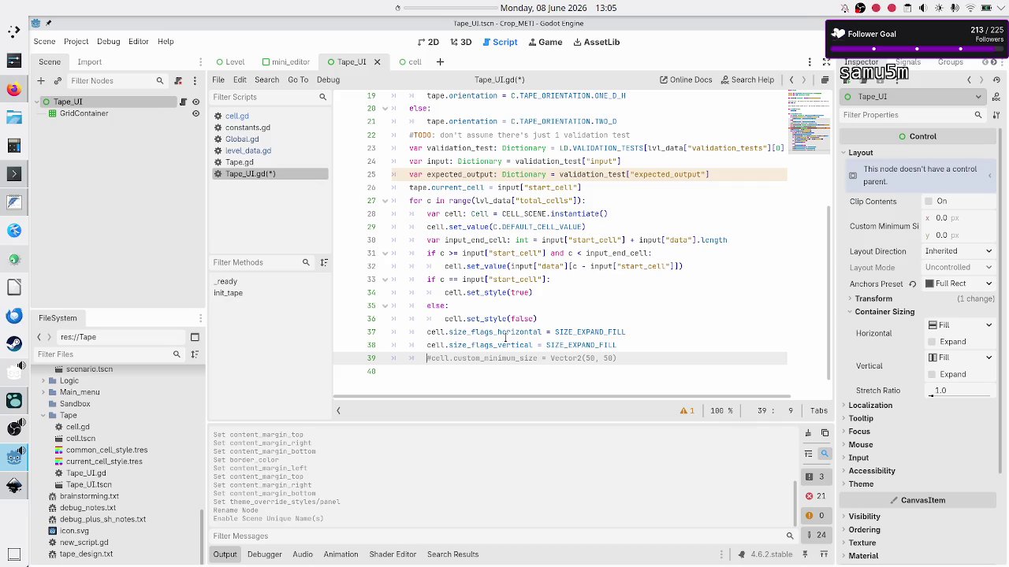
{"action": "key", "text": "Down"}
{"action": "key", "text": "Up"}
{"action": "key", "text": "Up"}
{"action": "key", "text": "Up"}
{"action": "key", "text": "Up"}
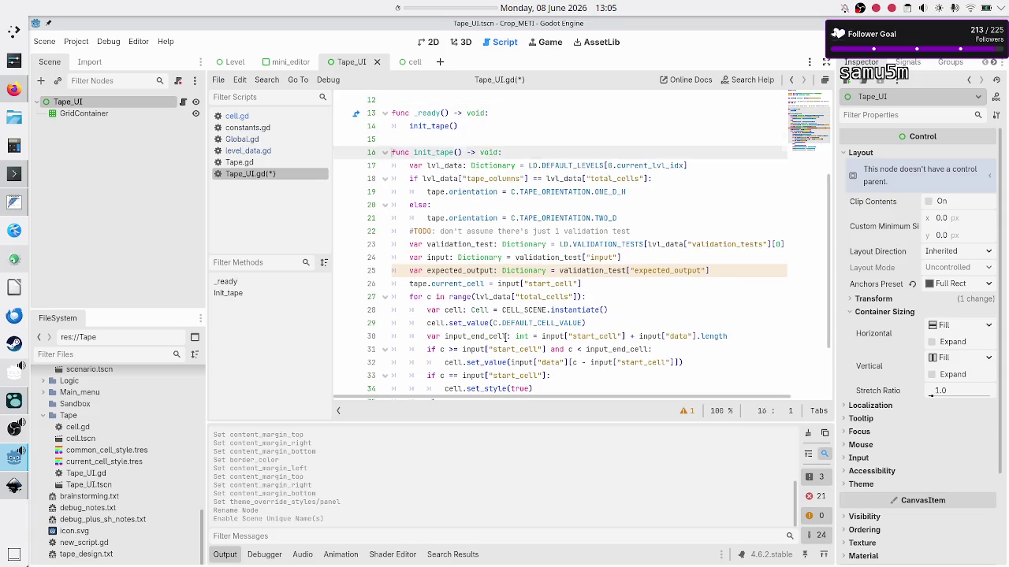
{"action": "key", "text": "Down"}
{"action": "key", "text": "Down"}
{"action": "key", "text": "Down"}
{"action": "key", "text": "Up"}
{"action": "key", "text": "Up"}
{"action": "key", "text": "Up"}
{"action": "key", "text": "Down"}
{"action": "key", "text": "Down"}
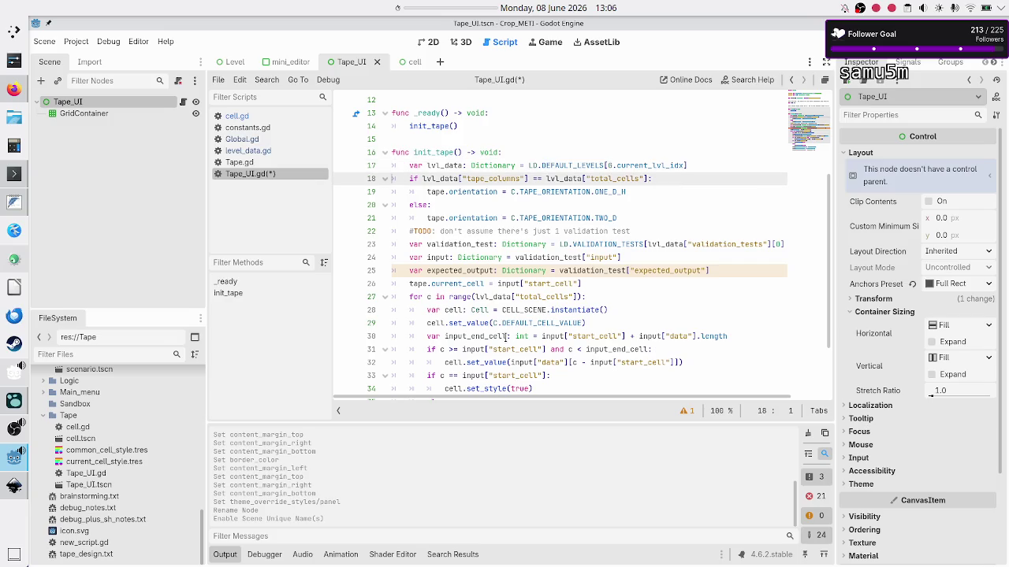
{"action": "key", "text": "Down"}
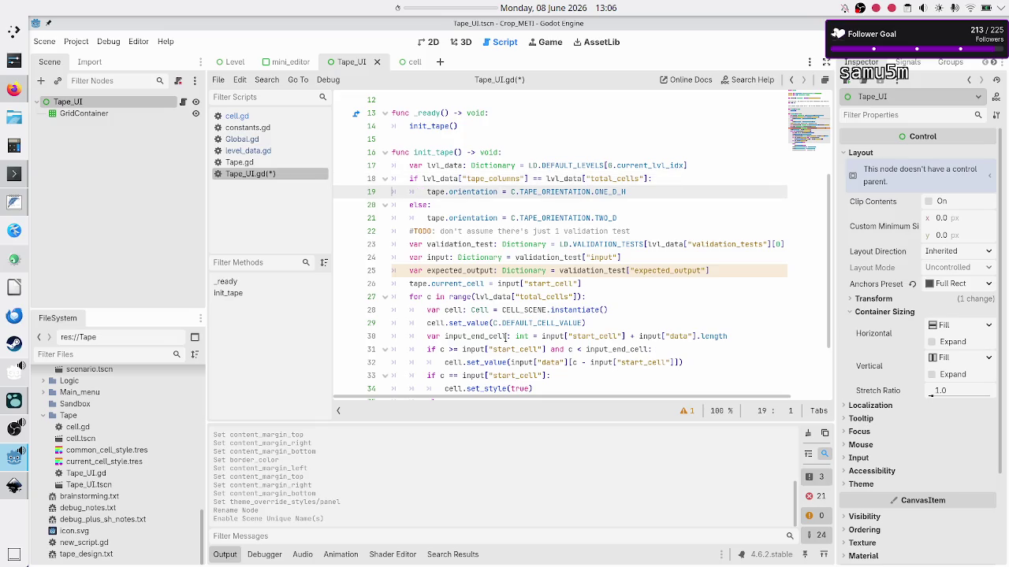
{"action": "key", "text": "Down"}
{"action": "key", "text": "Down"}
{"action": "key", "text": "Down"}
{"action": "key", "text": "Down"}
{"action": "key", "text": "Down"}
{"action": "key", "text": "Down"}
{"action": "key", "text": "Down"}
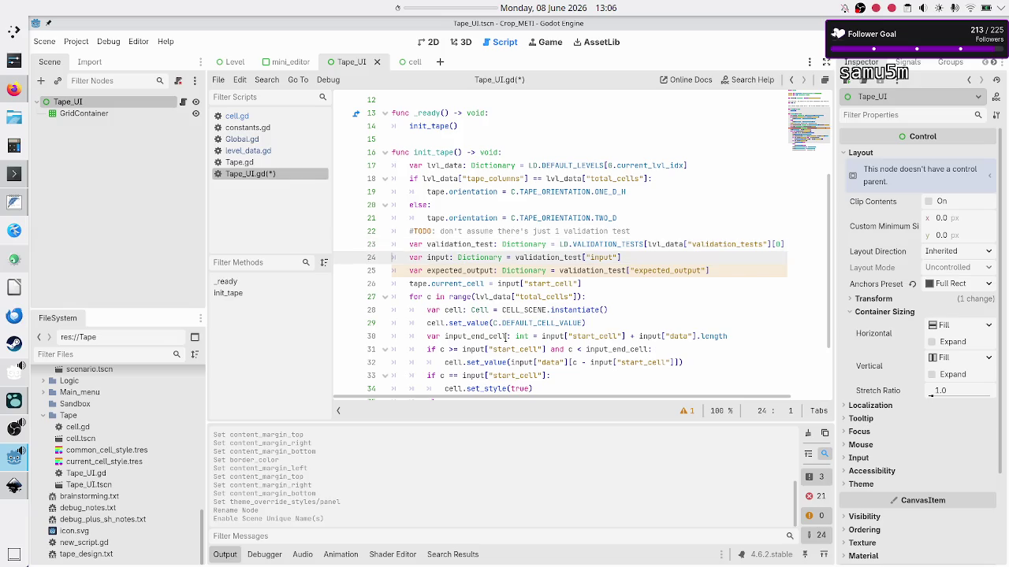
{"action": "key", "text": "shift+End"}
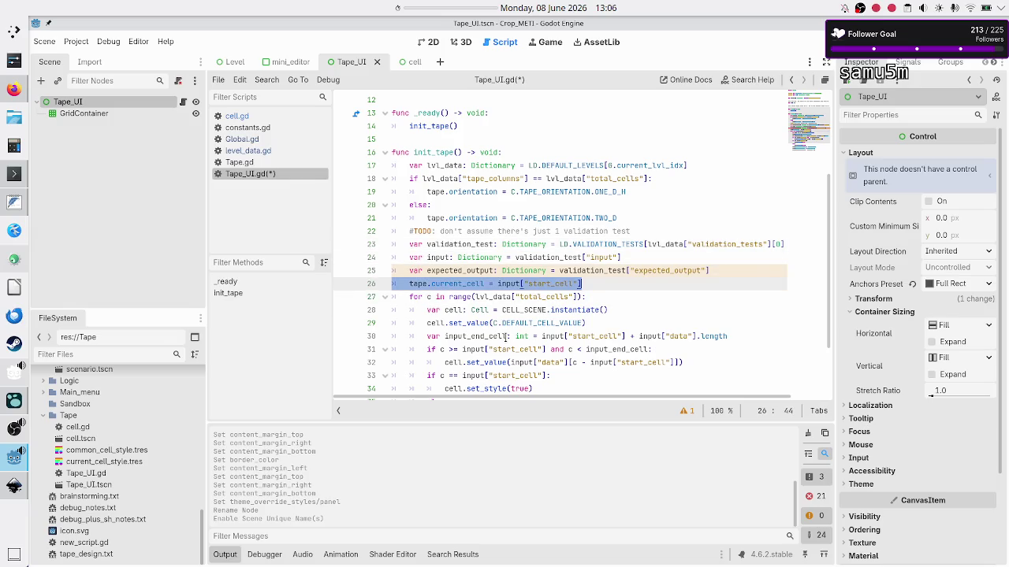
{"action": "key", "text": "End"}
{"action": "key", "text": "Home"}
{"action": "key", "text": "Home"}
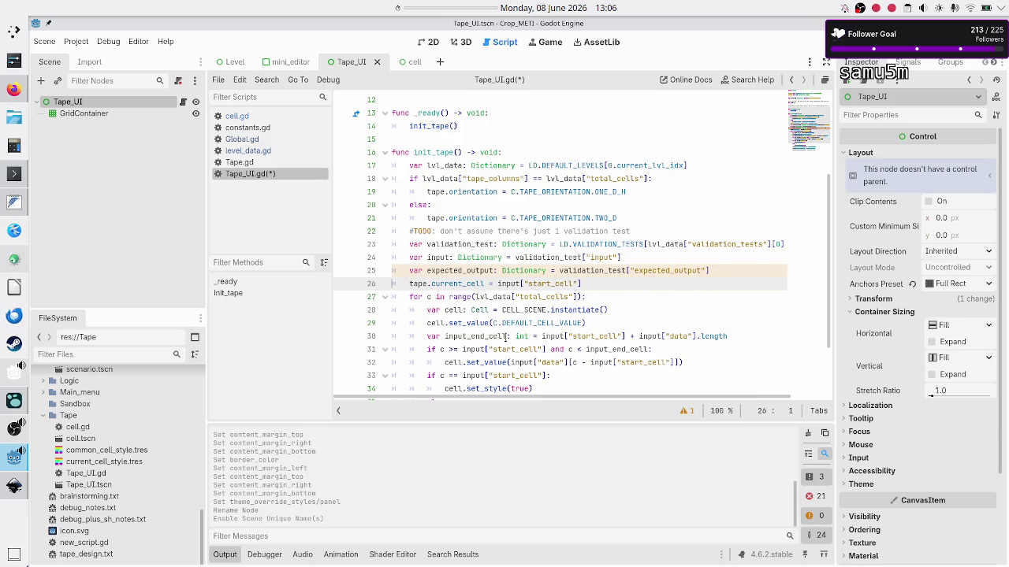
Step through the cell loop's set_value and set_style lines, then save Tape_UI.gd
{"action": "key", "text": "Down"}
{"action": "key", "text": "Down"}
{"action": "key", "text": "shift+Down"}
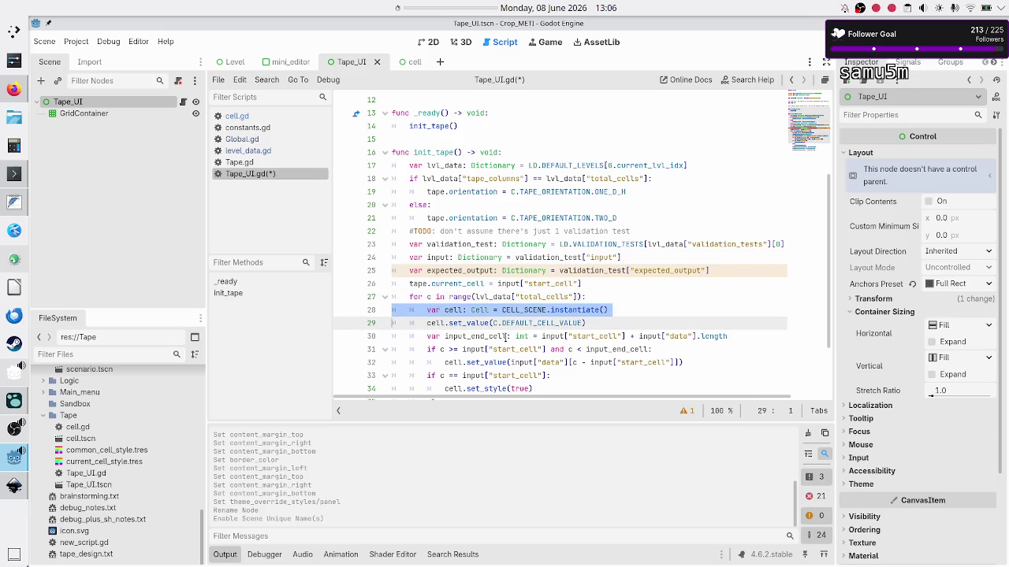
{"action": "key", "text": "shift+Down"}
{"action": "key", "text": "shift+Down"}
{"action": "key", "text": "shift+Down"}
{"action": "key", "text": "Up"}
{"action": "key", "text": "Up"}
{"action": "key", "text": "Up"}
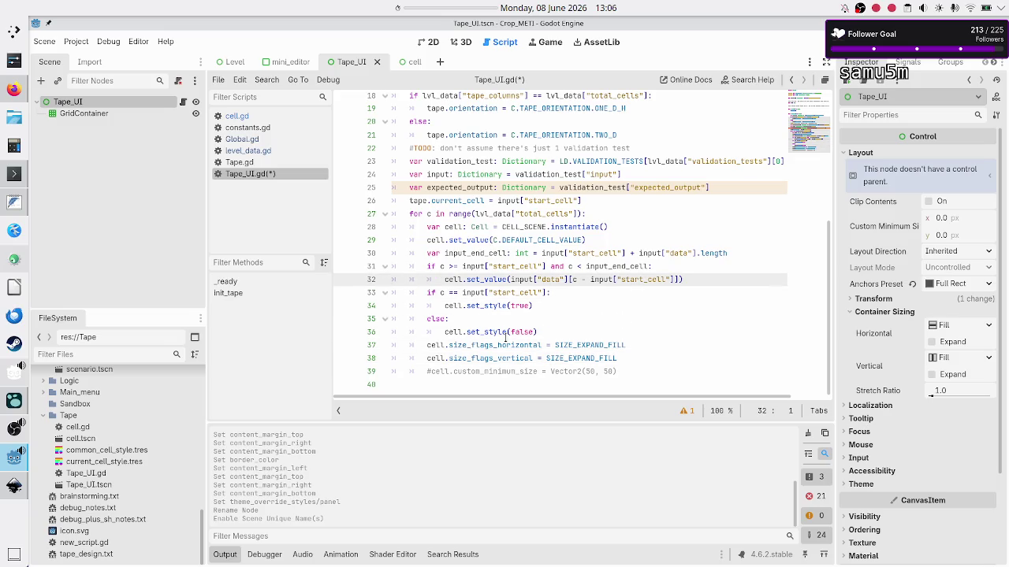
{"action": "key", "text": "shift+End"}
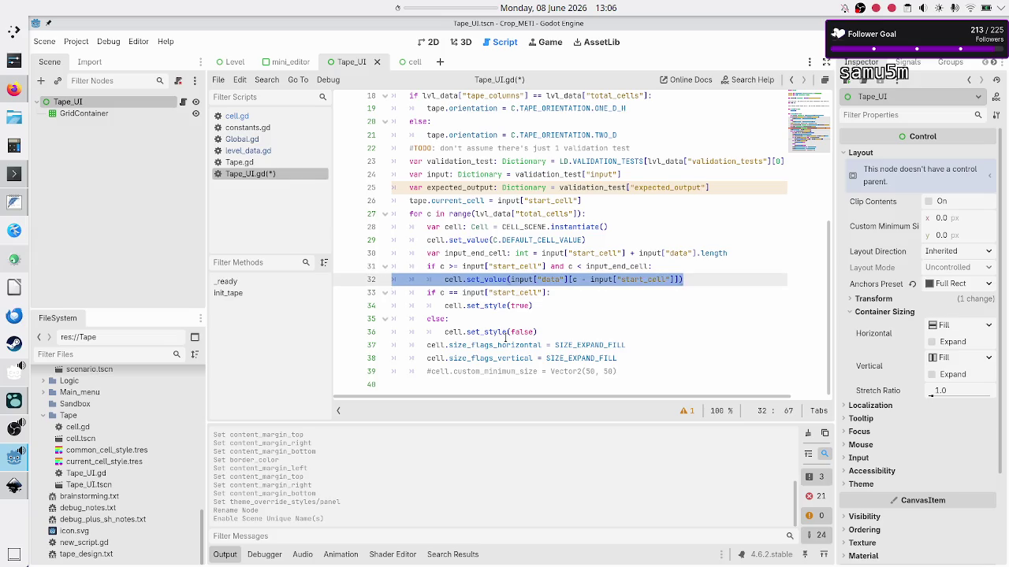
{"action": "key", "text": "Right"}
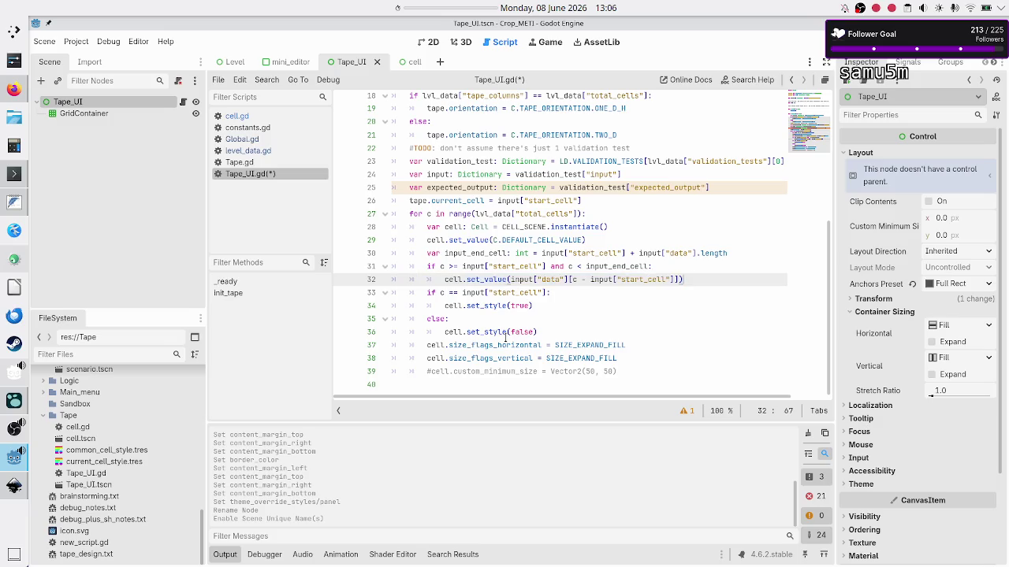
{"action": "key", "text": "Down"}
{"action": "key", "text": "Down"}
{"action": "key", "text": "Down"}
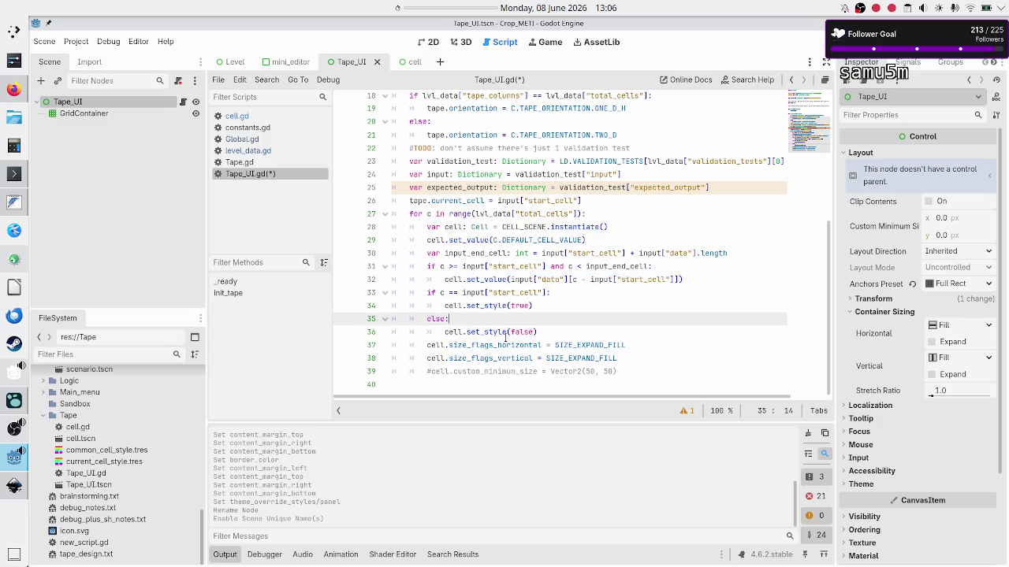
{"action": "key", "text": "Up"}
{"action": "key", "text": "Home"}
{"action": "key", "text": "shift+End"}
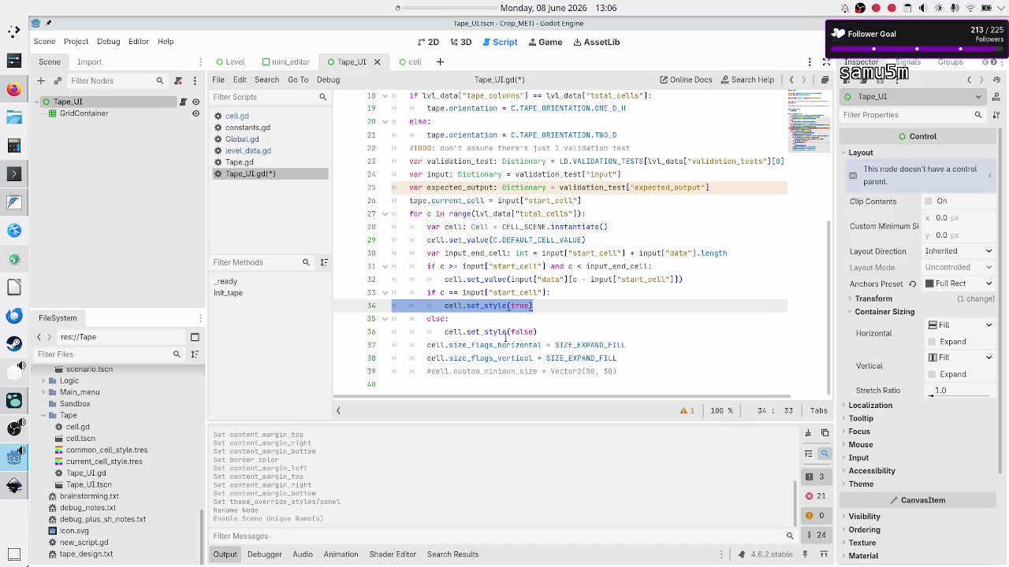
{"action": "key", "text": "Left"}
{"action": "key", "text": "Down"}
{"action": "key", "text": "Down"}
{"action": "key", "text": "shift+End"}
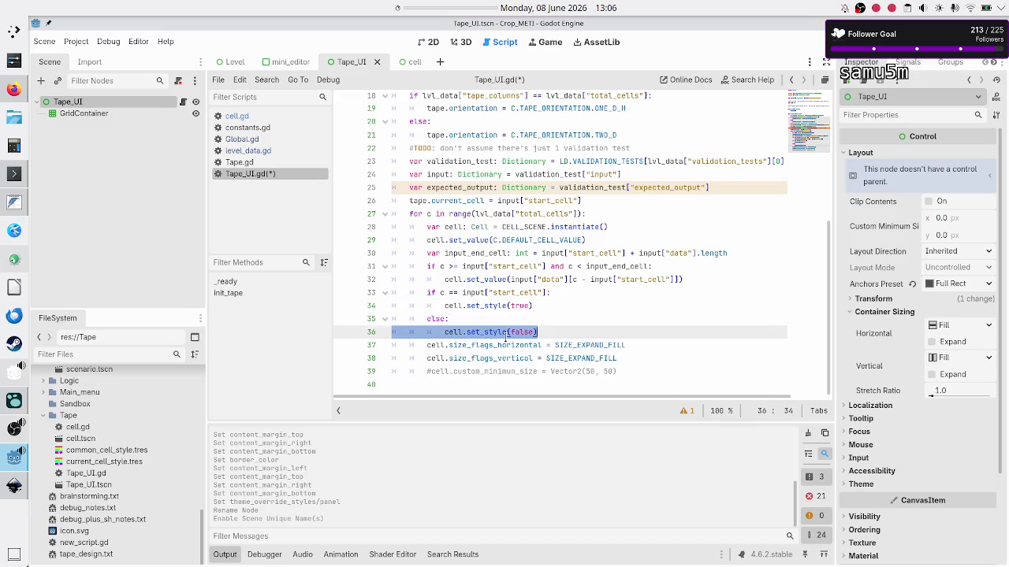
{"action": "key", "text": "Down"}
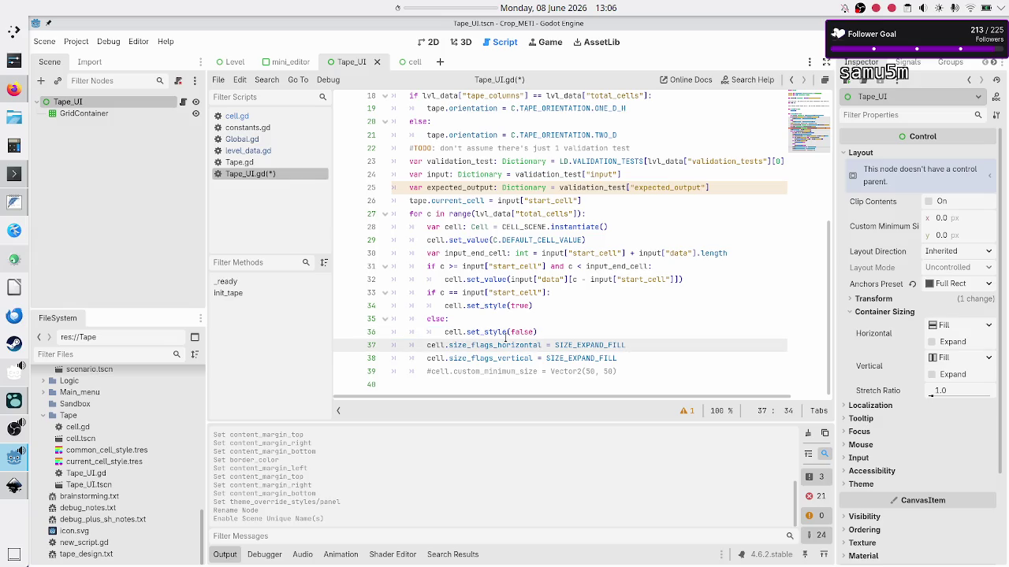
{"action": "key", "text": "Up"}
{"action": "key", "text": "Down"}
{"action": "key", "text": "Down"}
{"action": "key", "text": "Down"}
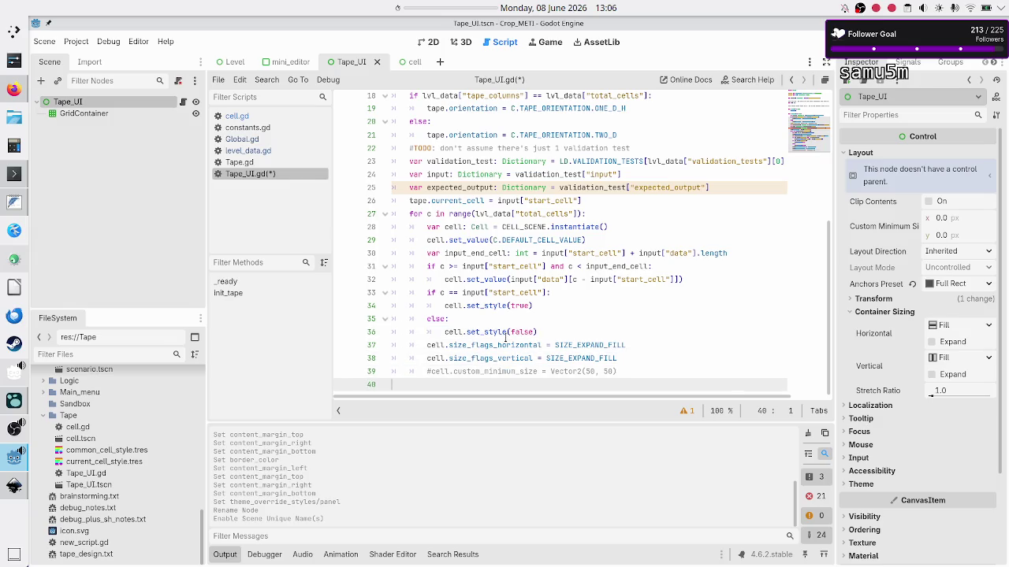
{"action": "key", "text": "ctrl+s"}
Show the Level scene in the 2D workspace with the Output panel collapsed, briefly checking Inkscape
{"action": "left_click", "coordinate": [429, 41]}
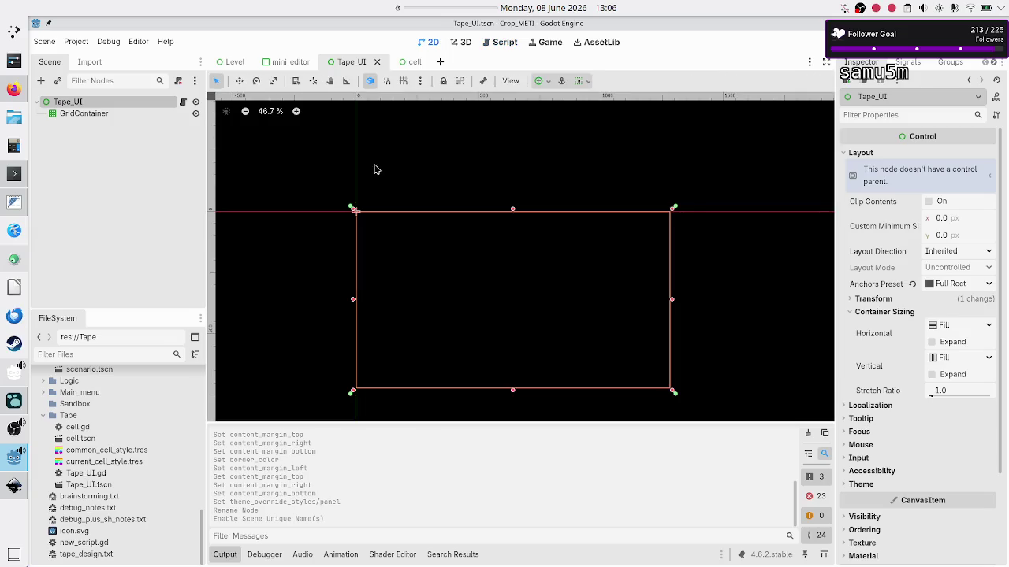
{"action": "left_click", "coordinate": [235, 66]}
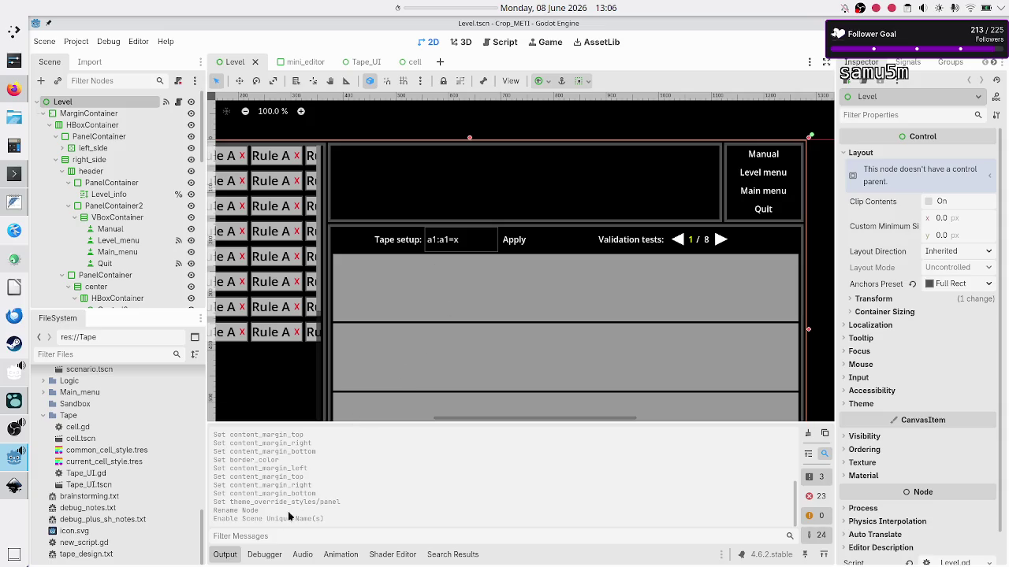
{"action": "left_click", "coordinate": [224, 554]}
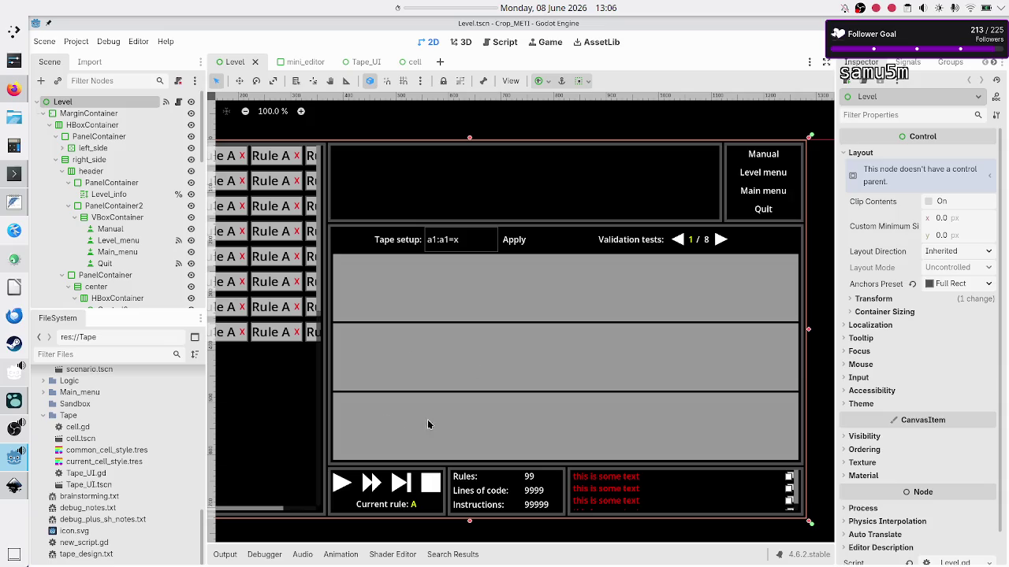
{"action": "key", "text": "alt+Tab"}
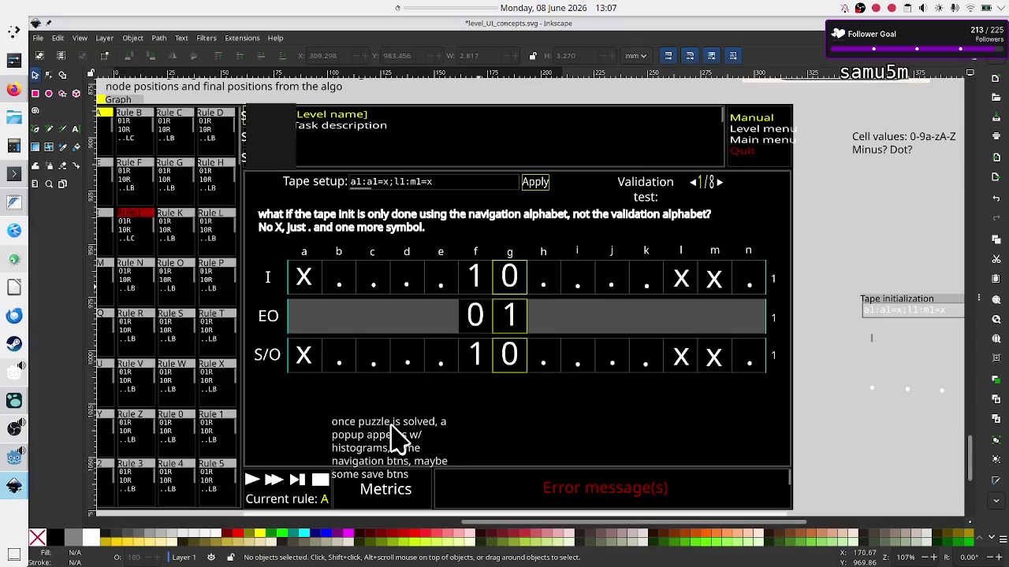
{"action": "key", "text": "alt+Tab"}
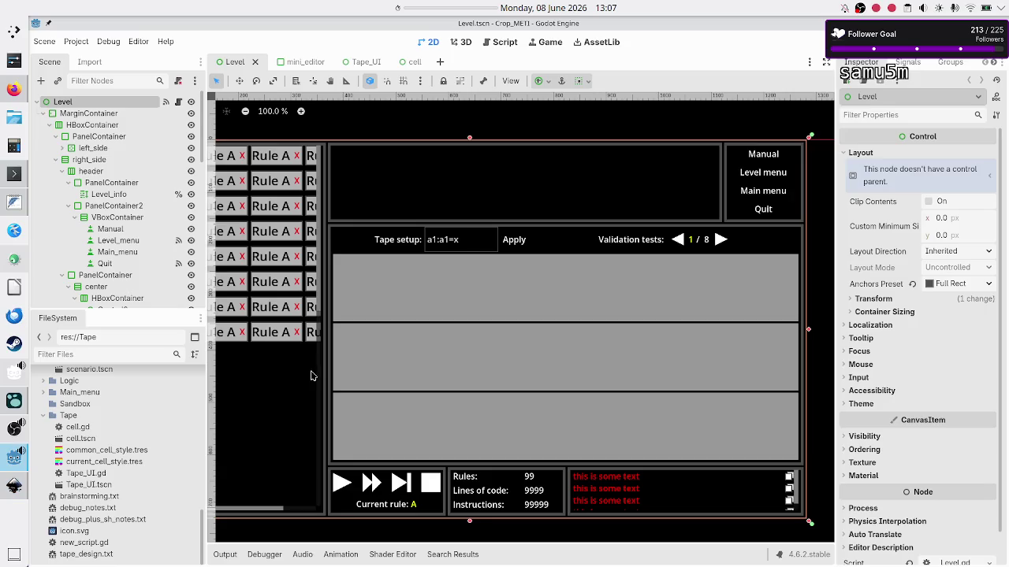
Inspect PanelContainer, center, HBoxContainer and Control2, then VBoxContainer and its first tape-row PanelContainer
{"action": "scroll", "coordinate": [101, 234], "scroll_direction": "down", "scroll_amount": 3}
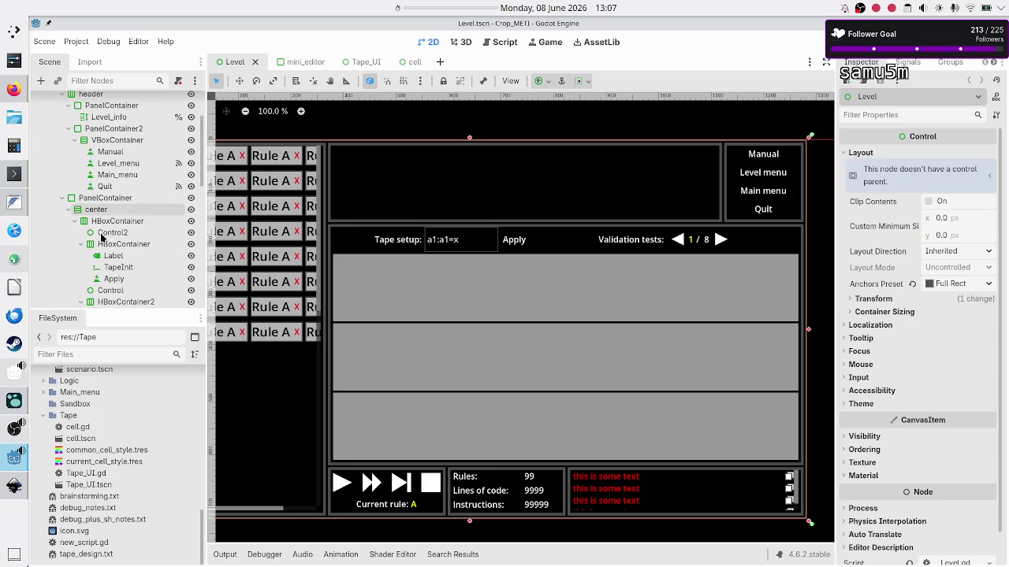
{"action": "scroll", "coordinate": [100, 237], "scroll_direction": "down", "scroll_amount": 8}
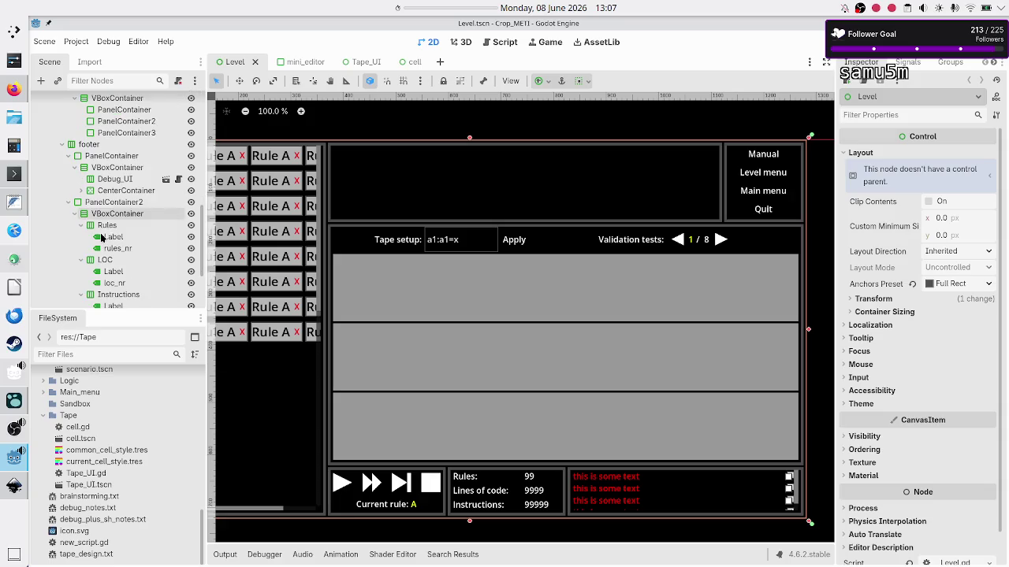
{"action": "scroll", "coordinate": [100, 236], "scroll_direction": "up", "scroll_amount": 8}
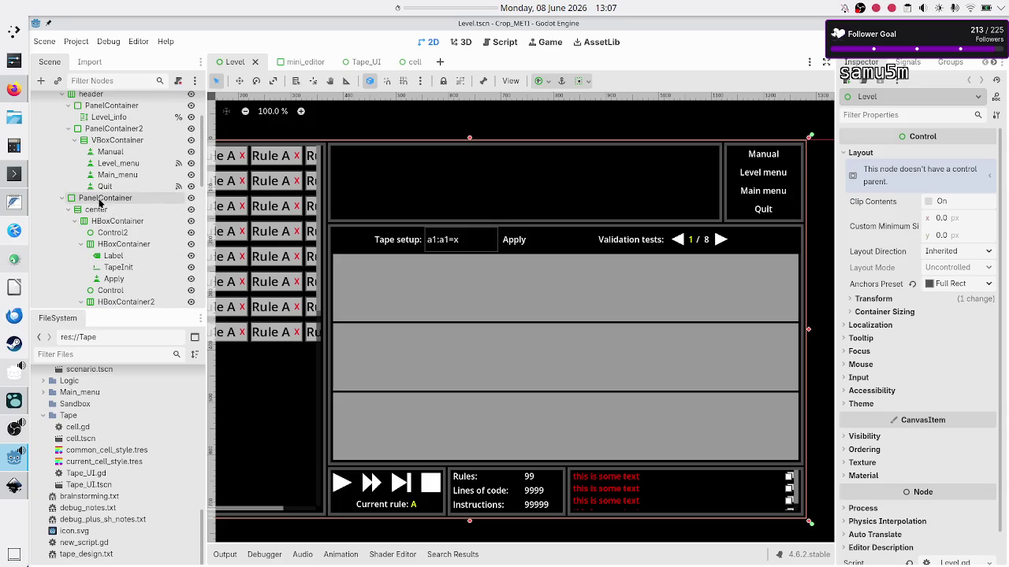
{"action": "left_click", "coordinate": [100, 202]}
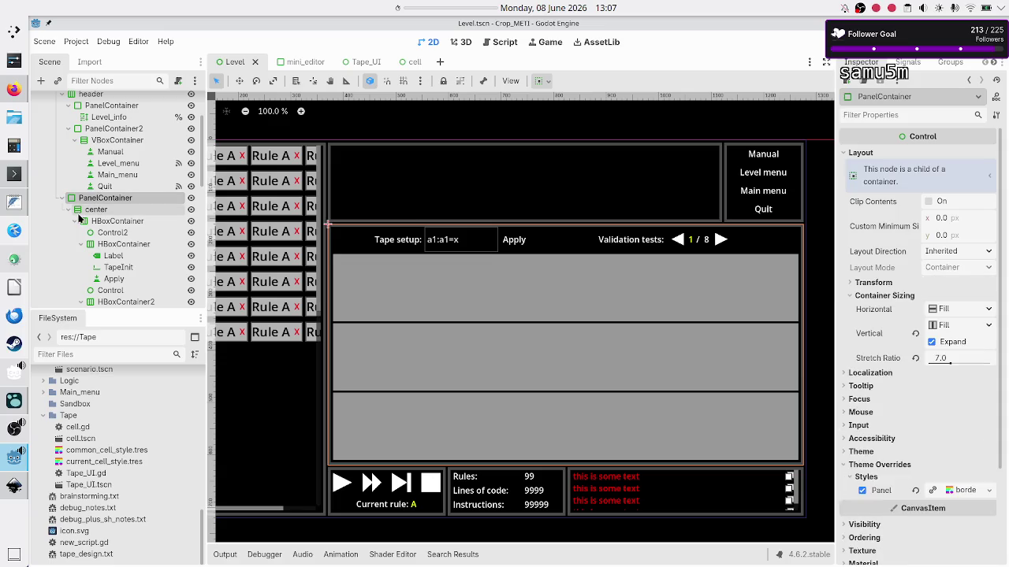
{"action": "left_click", "coordinate": [81, 212]}
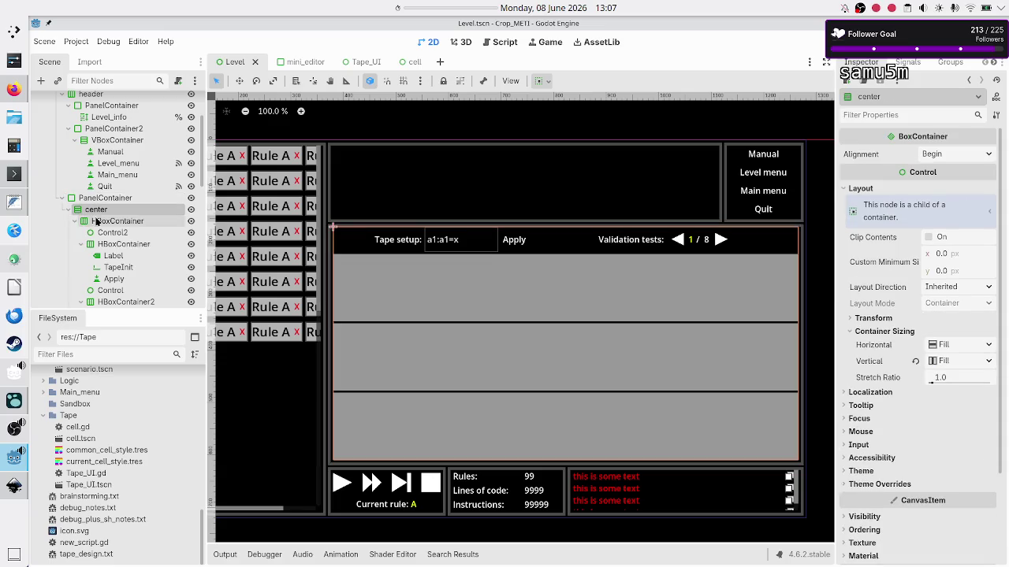
{"action": "left_click", "coordinate": [107, 222]}
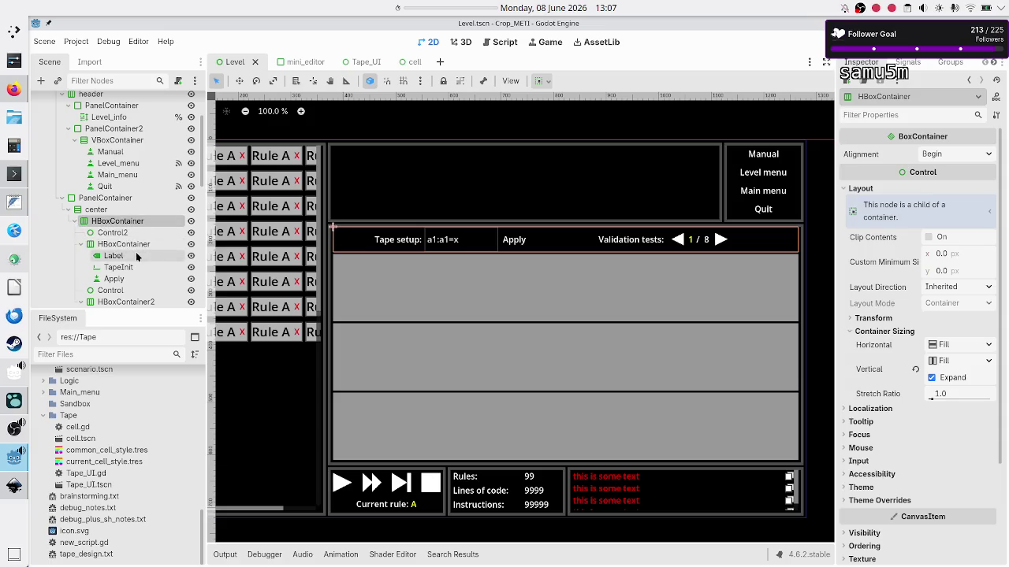
{"action": "left_click", "coordinate": [112, 234]}
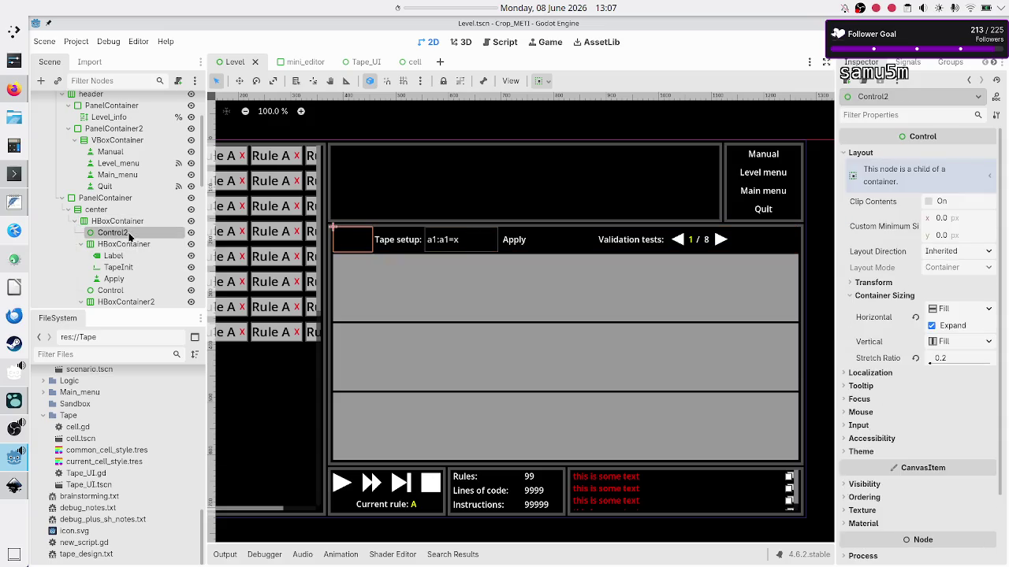
{"action": "left_click", "coordinate": [74, 222]}
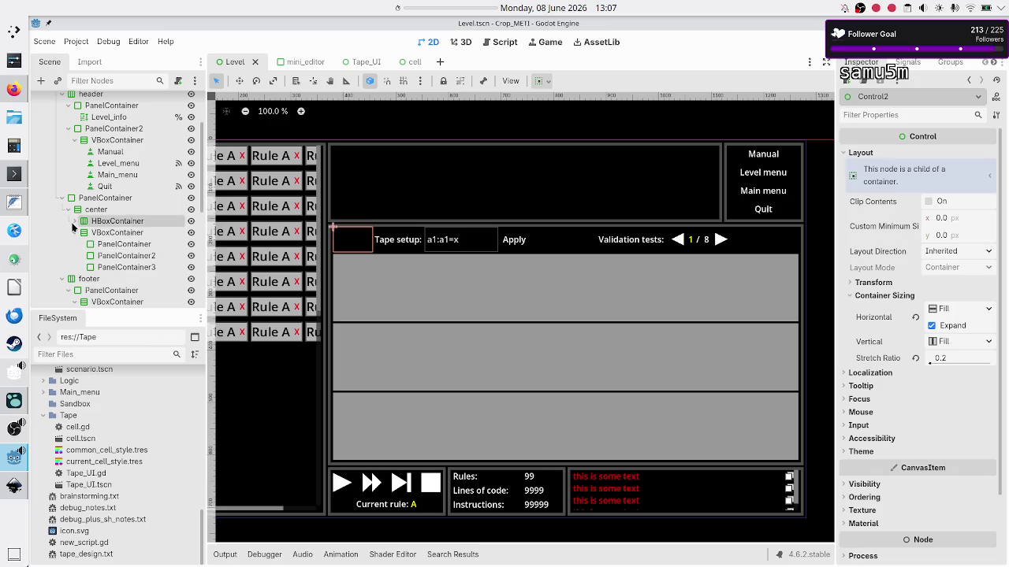
{"action": "left_click", "coordinate": [112, 233]}
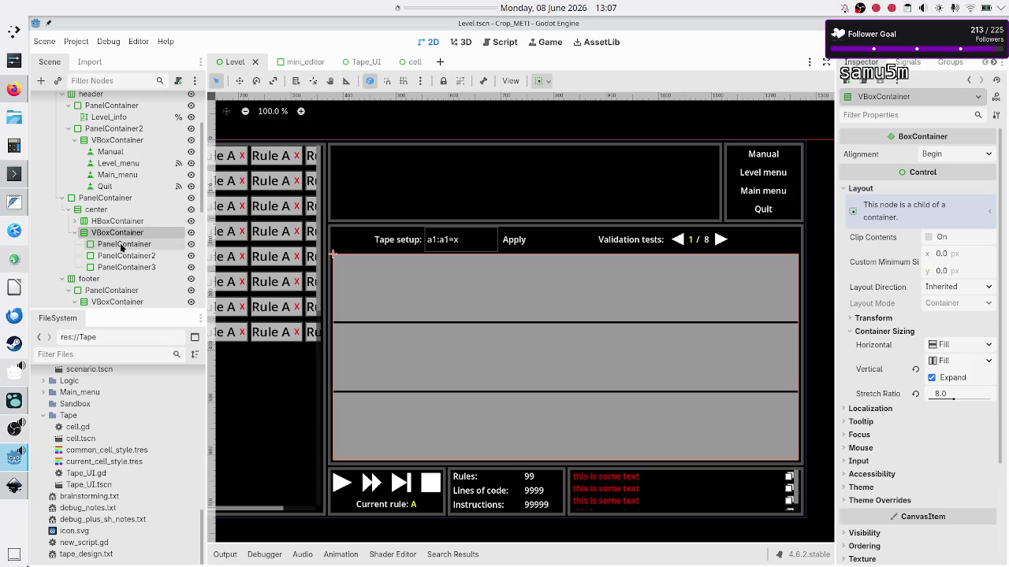
{"action": "left_click", "coordinate": [122, 245]}
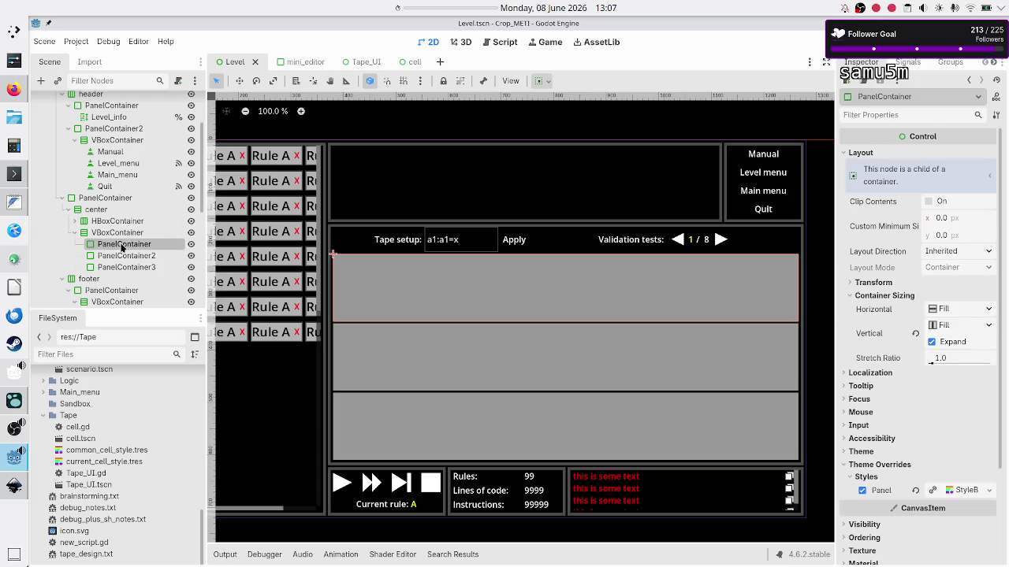
{"action": "key", "text": "alt+Tab"}
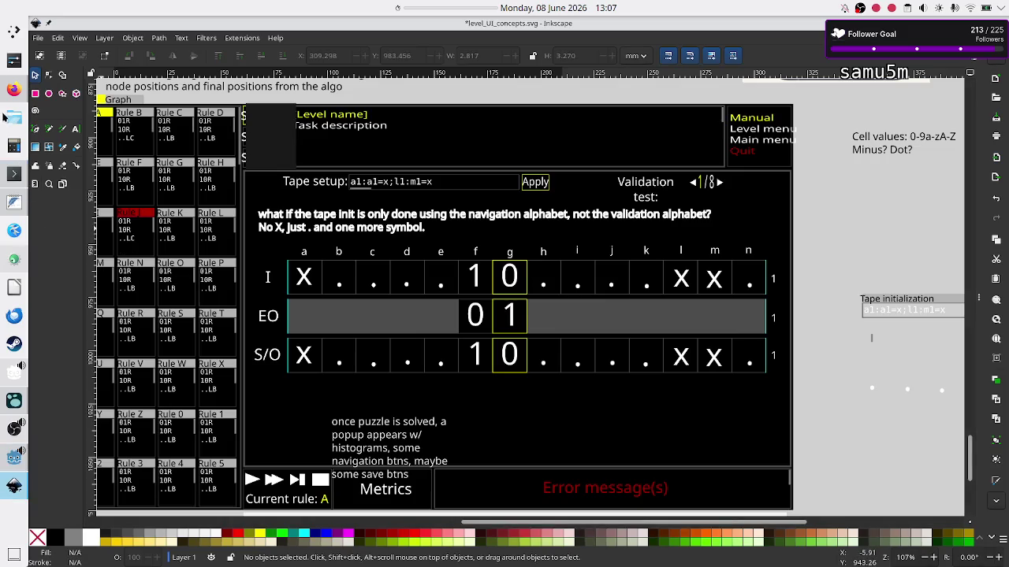
Glance at the stream schedule in Firefox, then return via the Inkscape mockup to Godot
{"action": "left_click", "coordinate": [13, 89]}
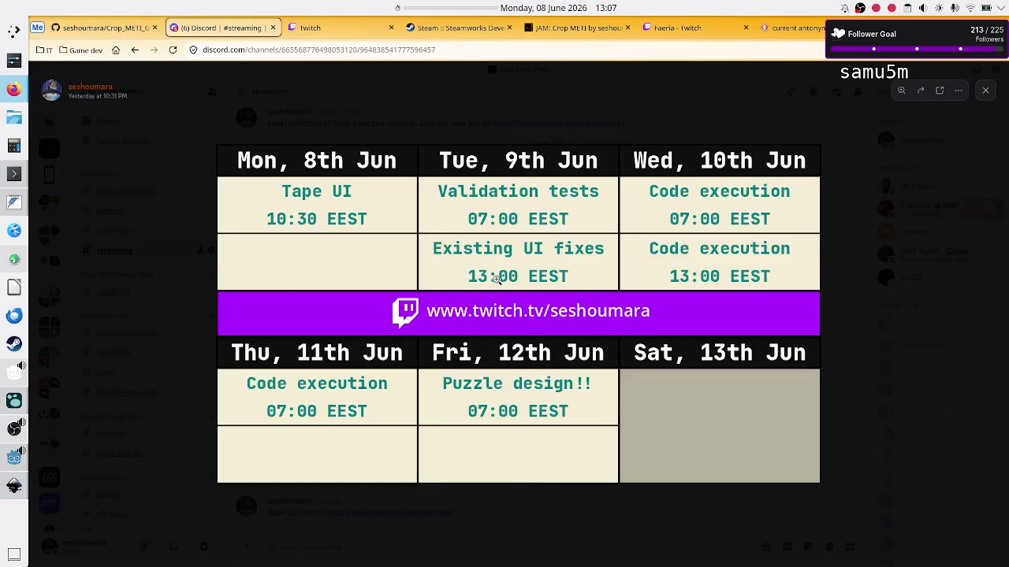
{"action": "key", "text": "alt+Tab"}
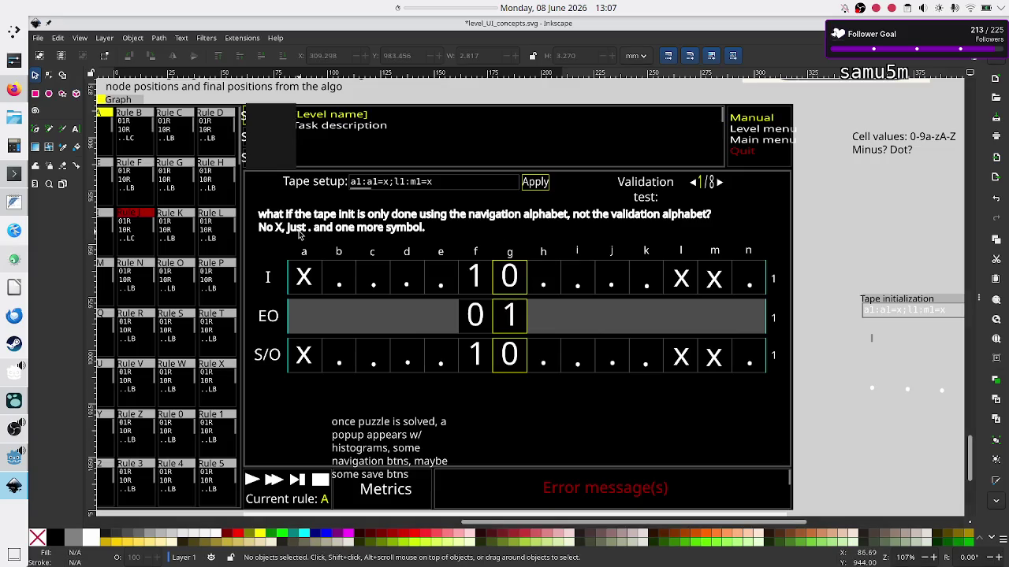
{"action": "left_click", "coordinate": [11, 463]}
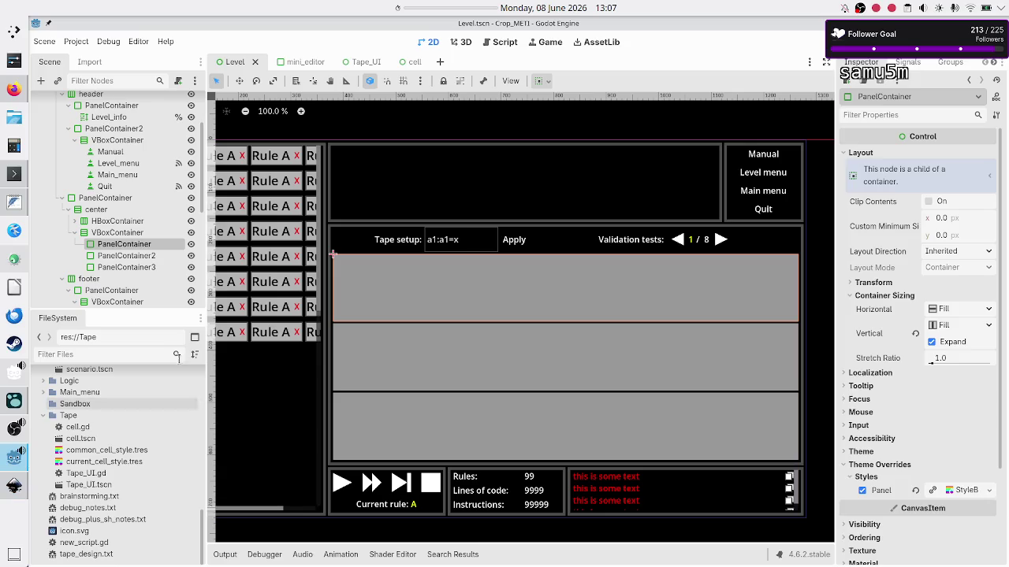
Check the tape-row panels, then delete the first PanelContainer under VBoxContainer
{"action": "left_click", "coordinate": [130, 256]}
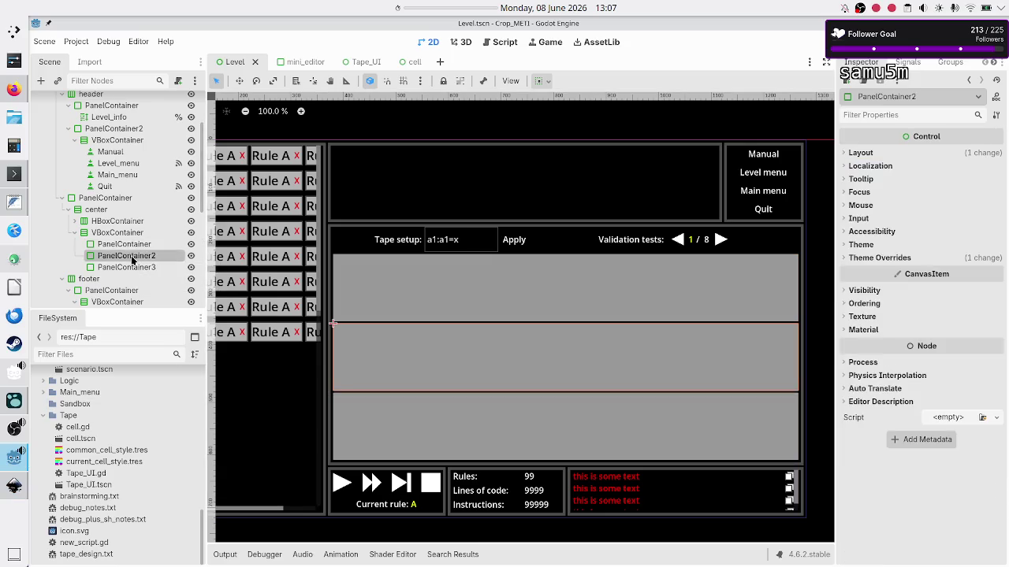
{"action": "left_click", "coordinate": [138, 245]}
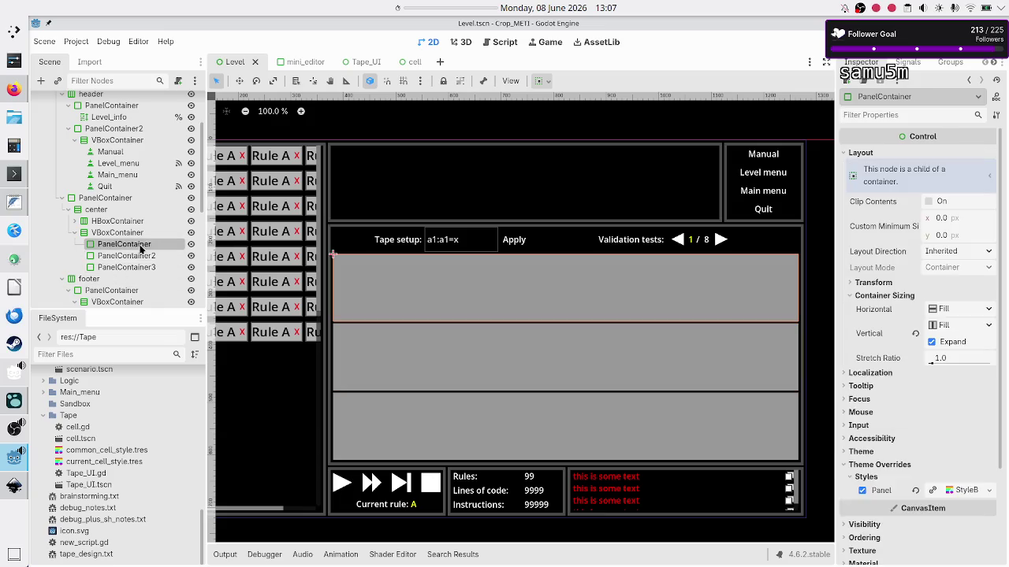
{"action": "left_click", "coordinate": [139, 255]}
{"action": "left_click", "coordinate": [139, 267]}
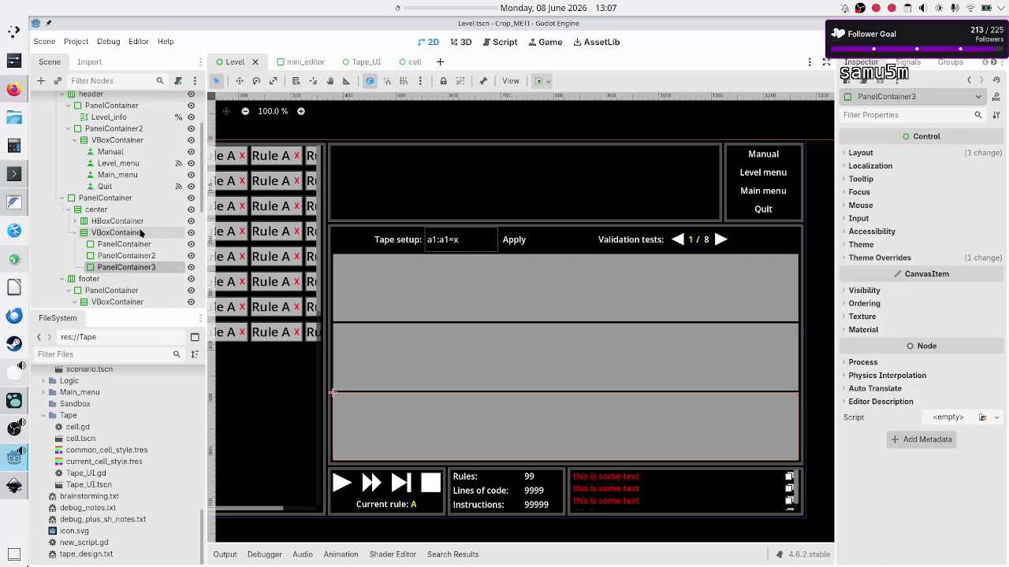
{"action": "left_click", "coordinate": [131, 246]}
{"action": "key", "text": "Delete"}
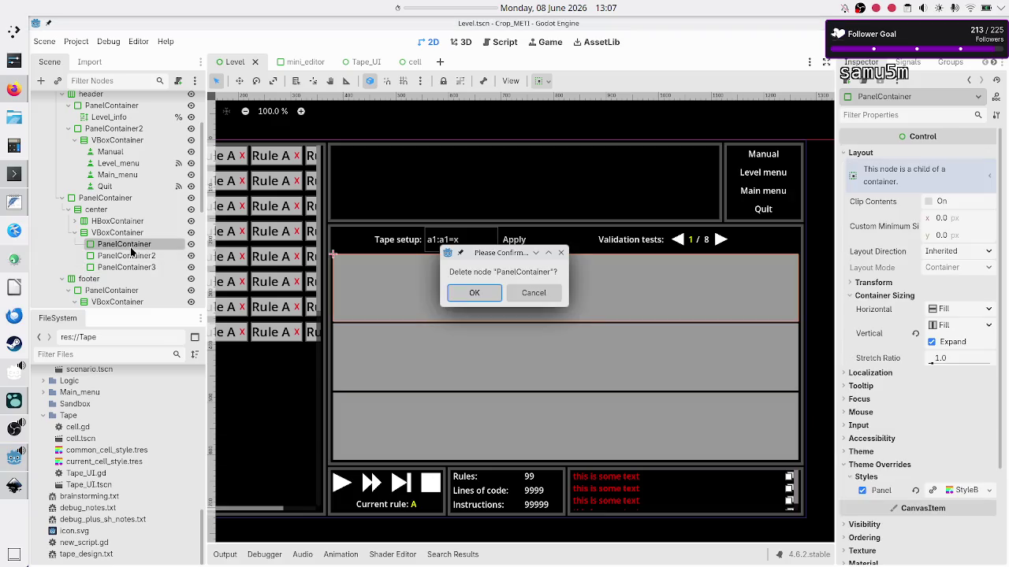
{"action": "key", "text": "Return"}
Instance Tape_UI.tscn as a child of VBoxContainer and move it above the remaining panels
{"action": "left_click", "coordinate": [135, 233]}
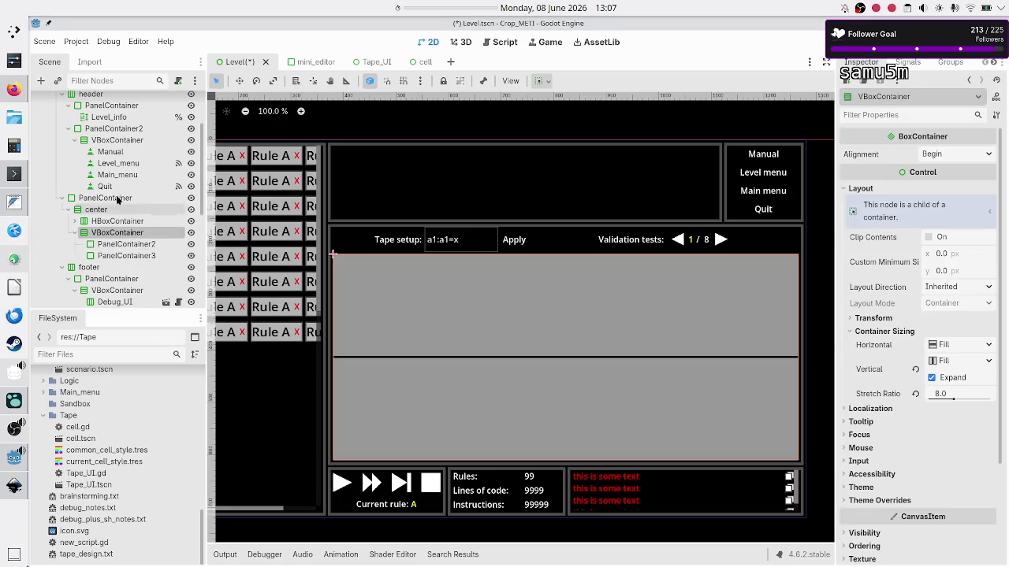
{"action": "left_click", "coordinate": [58, 81]}
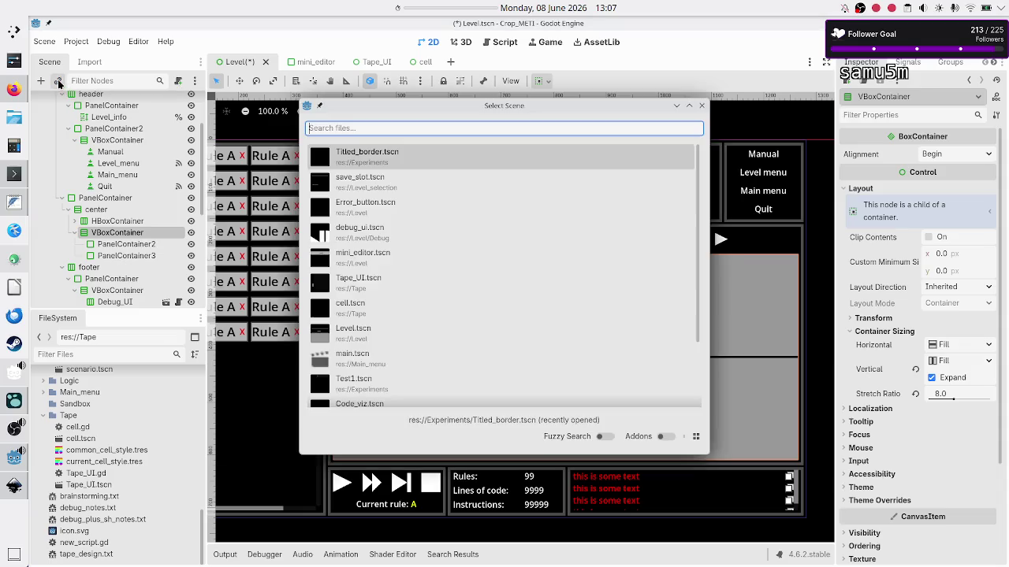
{"action": "type", "text": "tape"}
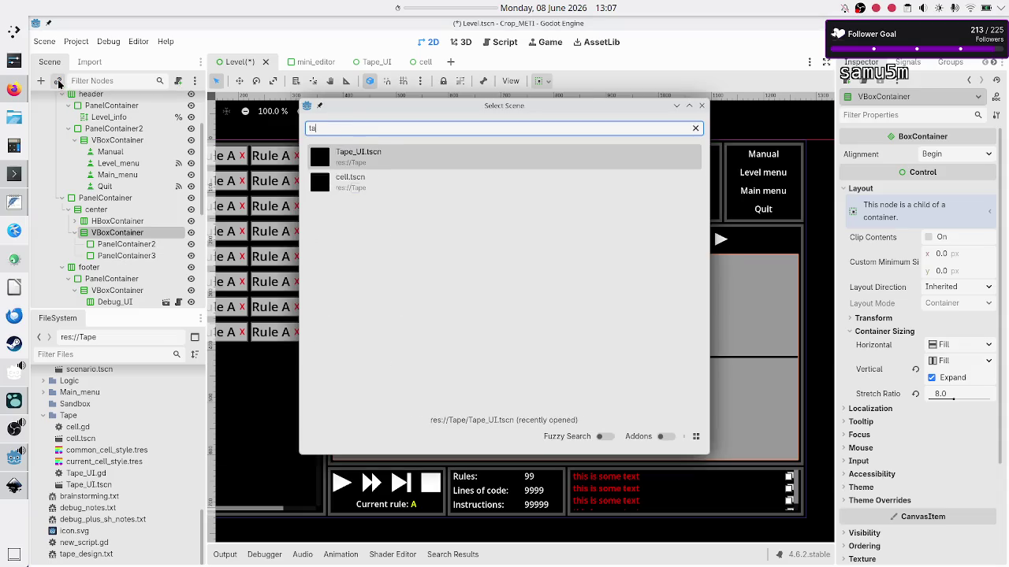
{"action": "double_click", "coordinate": [351, 154]}
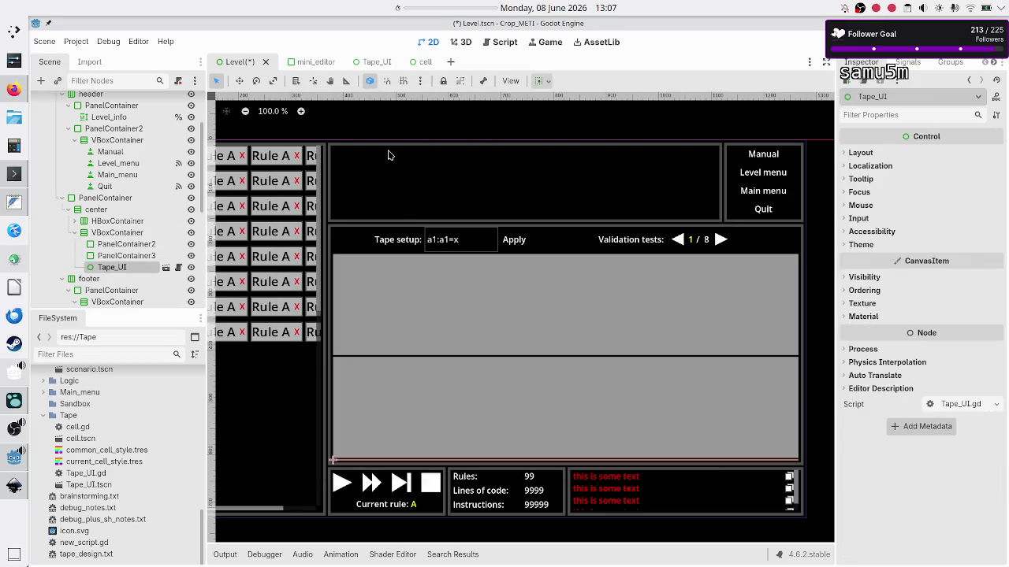
{"action": "left_click_drag", "start_coordinate": [108, 269], "coordinate": [114, 243]}
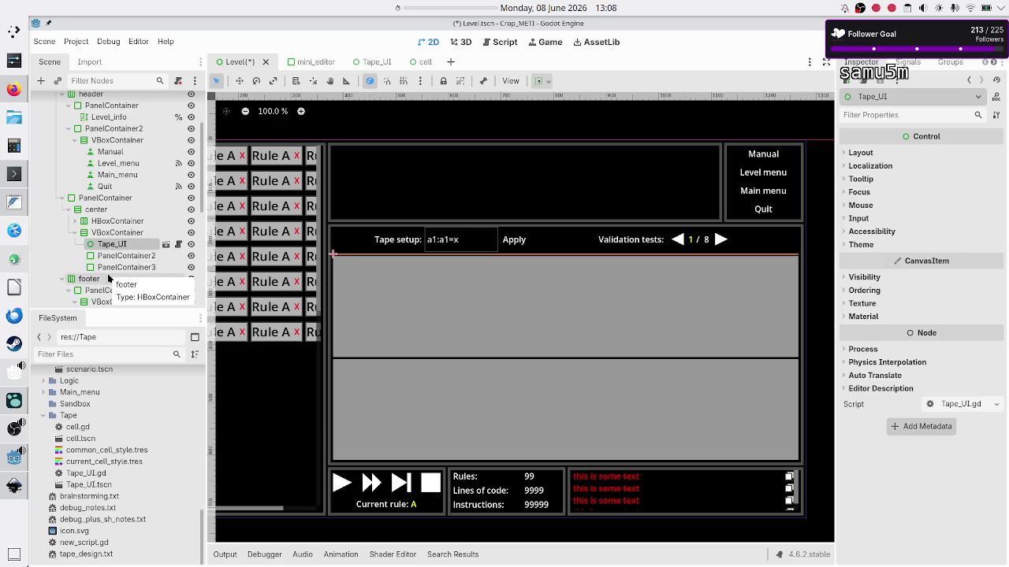
Turn on Expand in Tape_UI's vertical container sizing
{"action": "left_click", "coordinate": [861, 154]}
{"action": "left_click", "coordinate": [892, 296]}
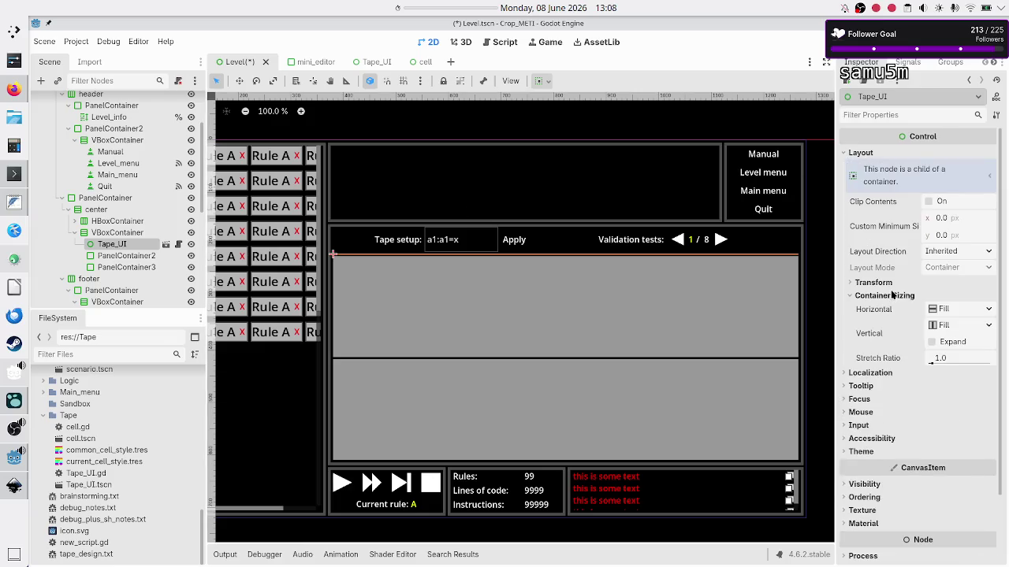
{"action": "left_click", "coordinate": [952, 342]}
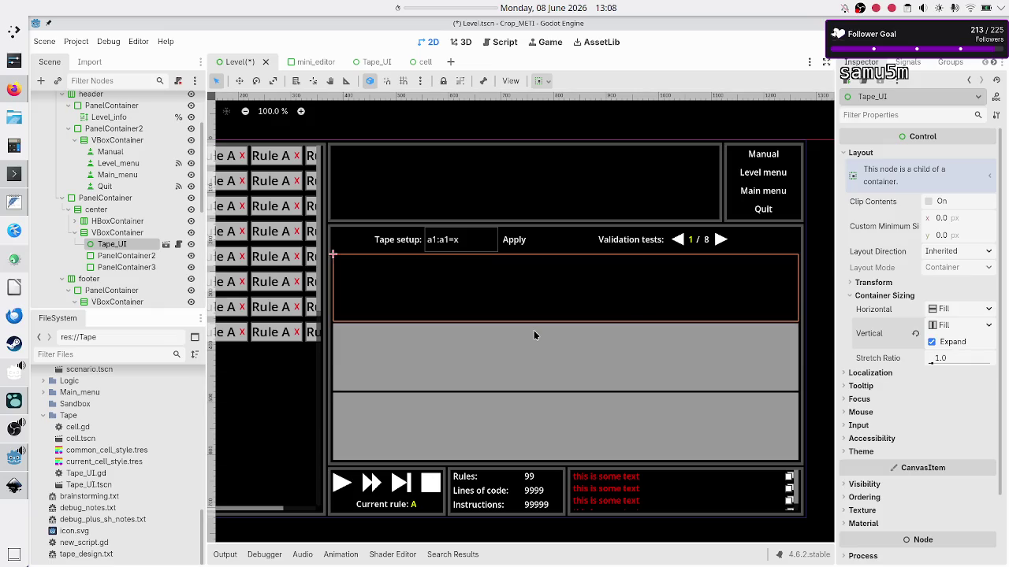
Rename Tape_UI to Input and VBoxContainer to Tapes, then save the Level scene and run the game
{"action": "left_click", "coordinate": [132, 256]}
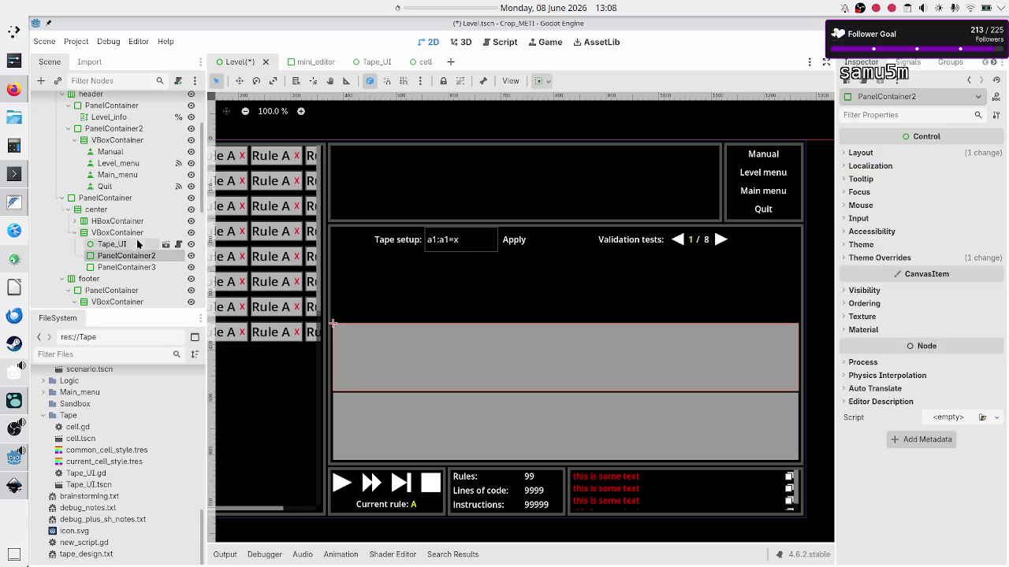
{"action": "left_click", "coordinate": [137, 245]}
{"action": "key", "text": "F2"}
{"action": "type", "text": "Inp"}
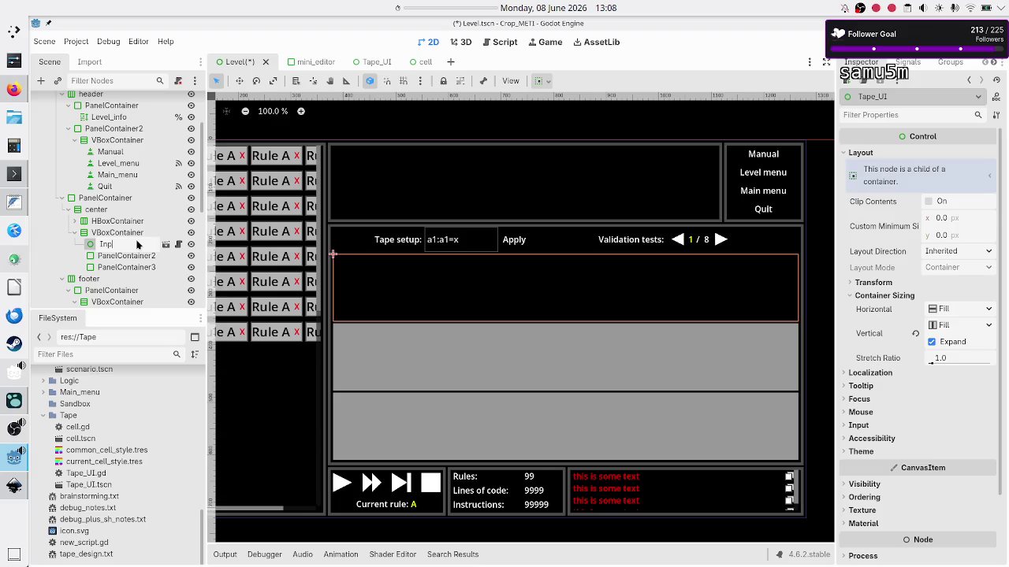
{"action": "type", "text": "ut_t"}
{"action": "key", "text": "BackSpace"}
{"action": "left_click", "coordinate": [135, 233]}
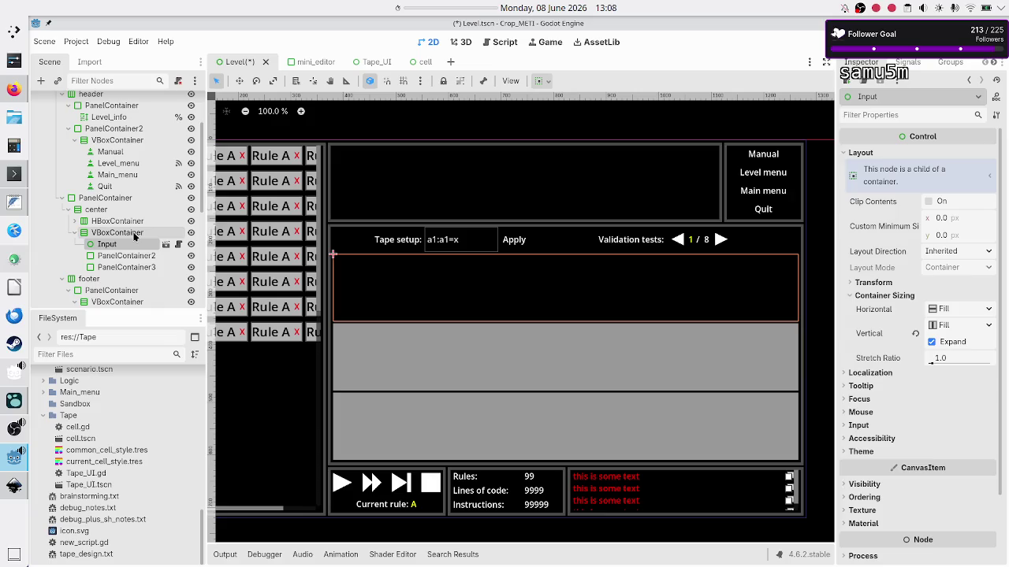
{"action": "type", "text": "Tapes"}
{"action": "key", "text": "Return"}
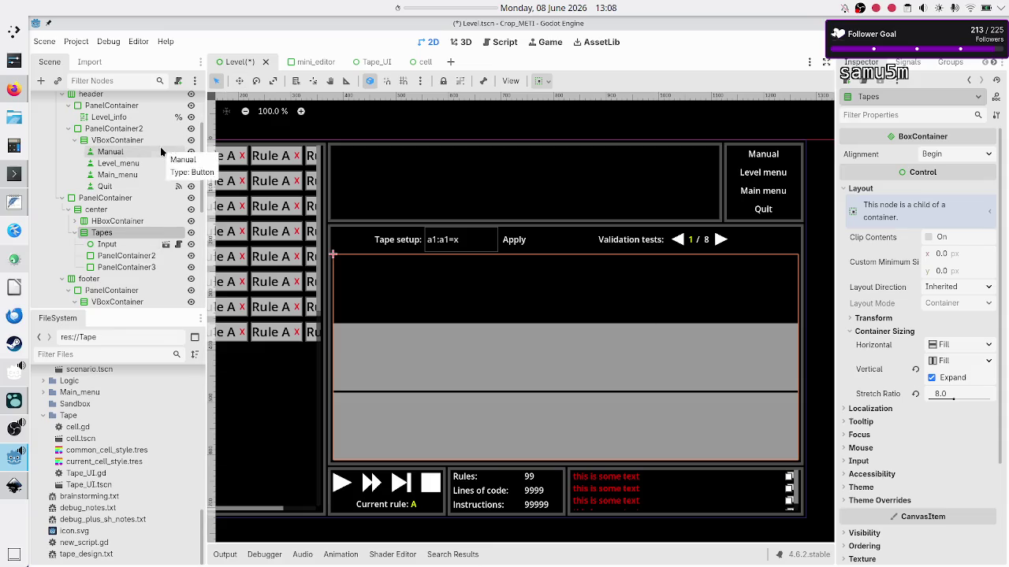
{"action": "key", "text": "ctrl+s"}
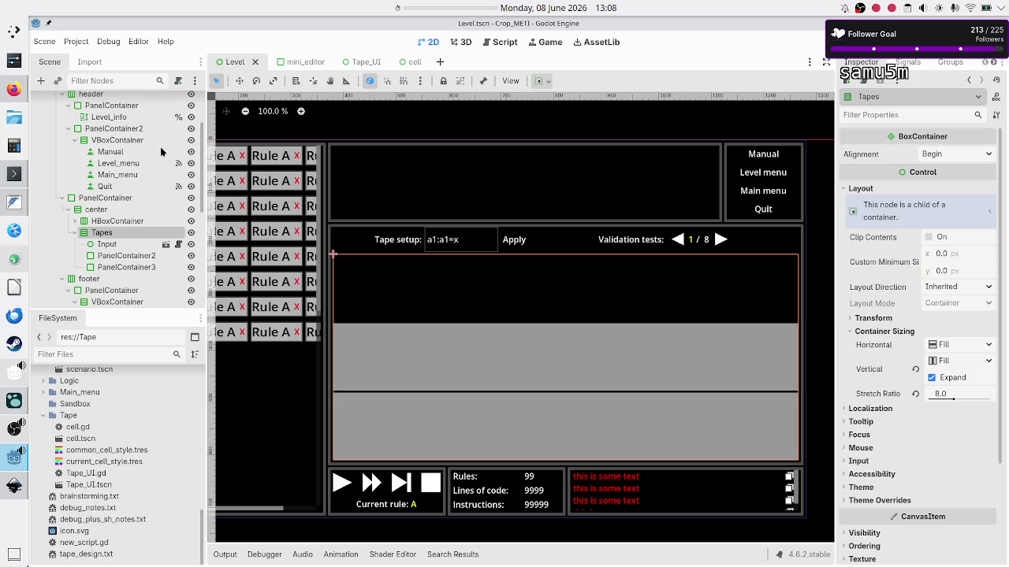
{"action": "key", "text": "F5"}
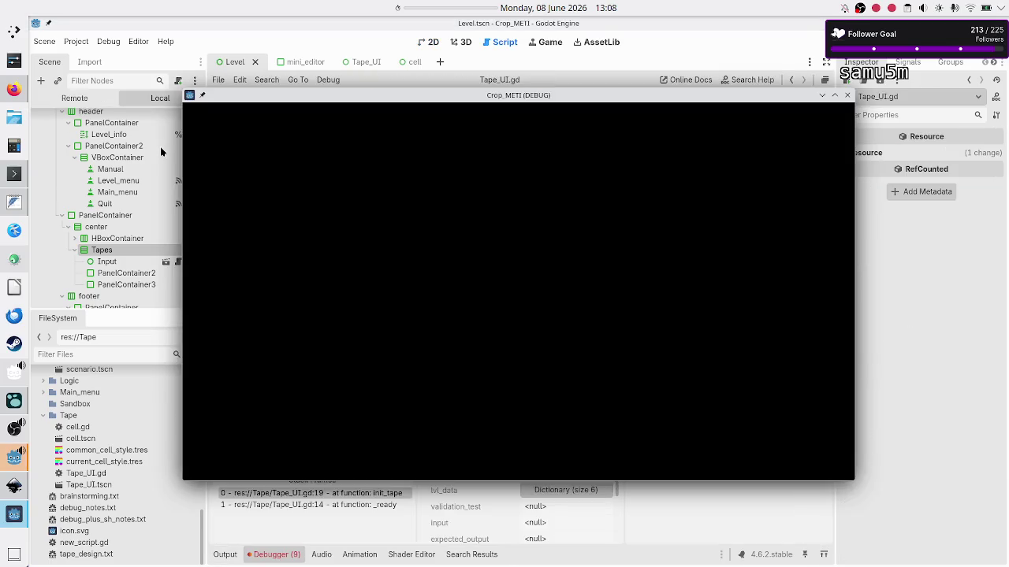
Review the Debugger's Aspect_ratio node-not-found error, then switch to the Tape_UI scene
{"action": "left_click", "coordinate": [294, 521]}
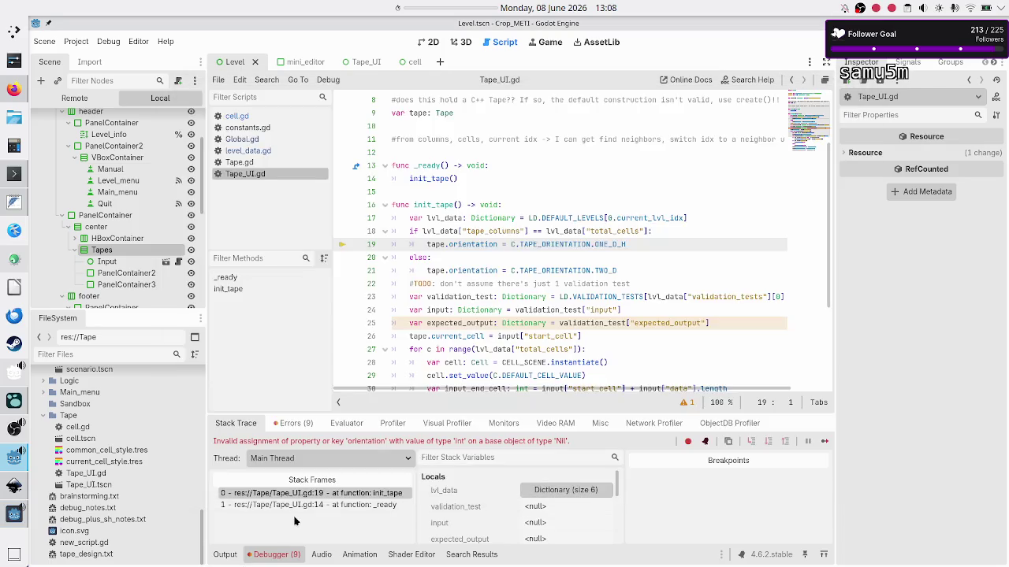
{"action": "left_click", "coordinate": [299, 424]}
{"action": "scroll", "coordinate": [339, 492], "scroll_direction": "down", "scroll_amount": 3}
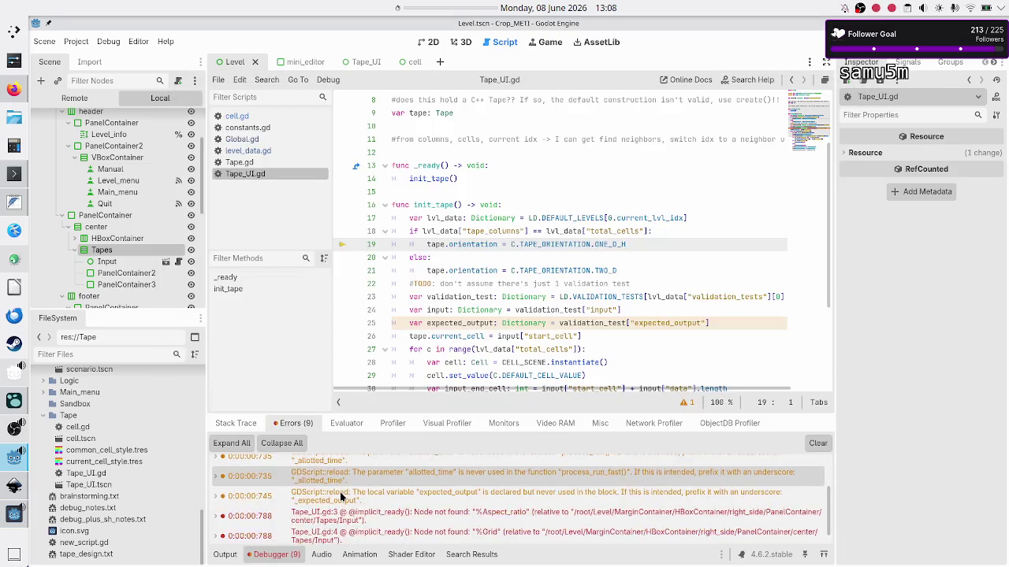
{"action": "left_click", "coordinate": [392, 506]}
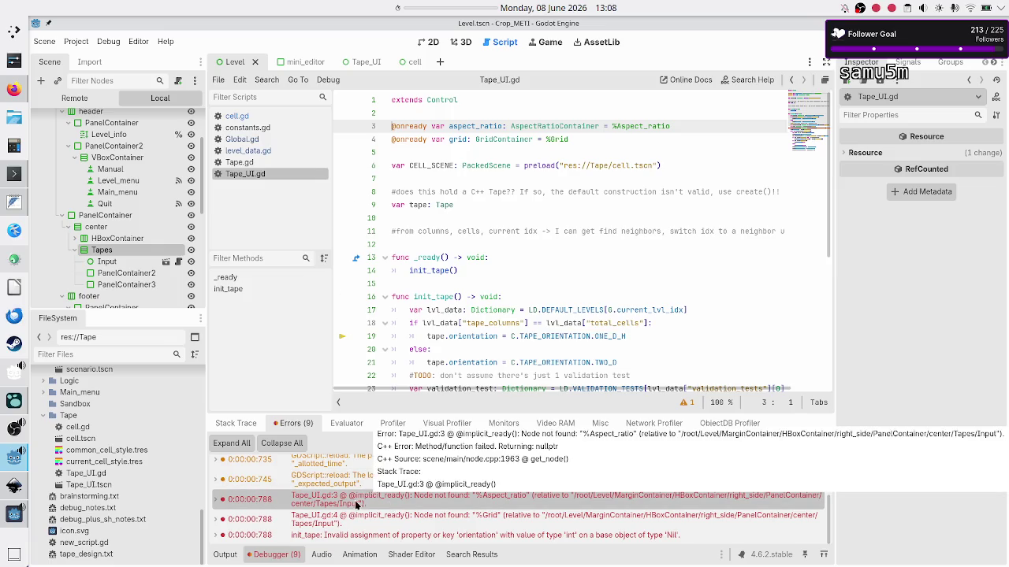
{"action": "left_click", "coordinate": [373, 63]}
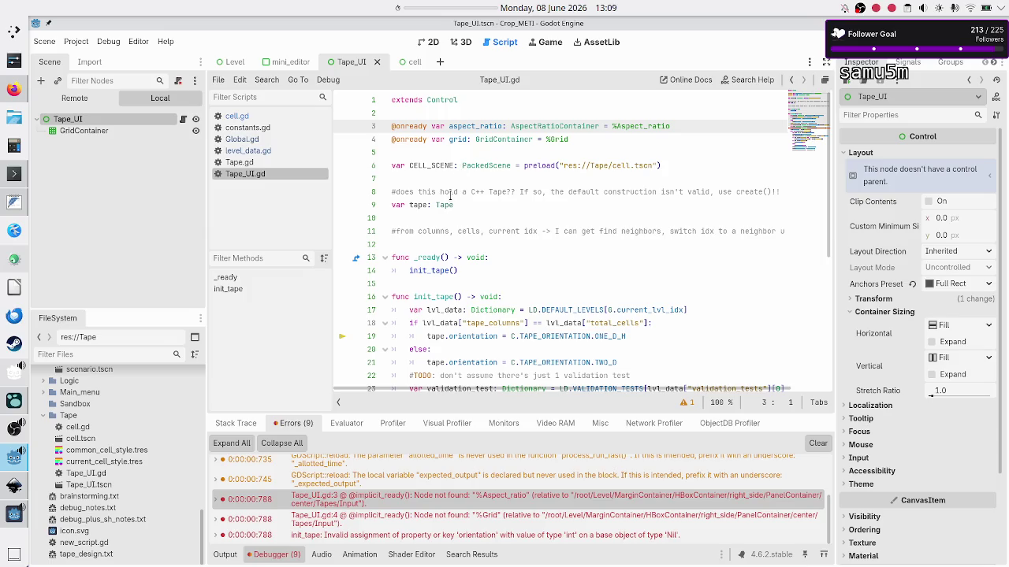
Delete the aspect_ratio variable line from Tape_UI.gd and save the script
{"action": "scroll", "coordinate": [452, 193], "scroll_direction": "down", "scroll_amount": 2}
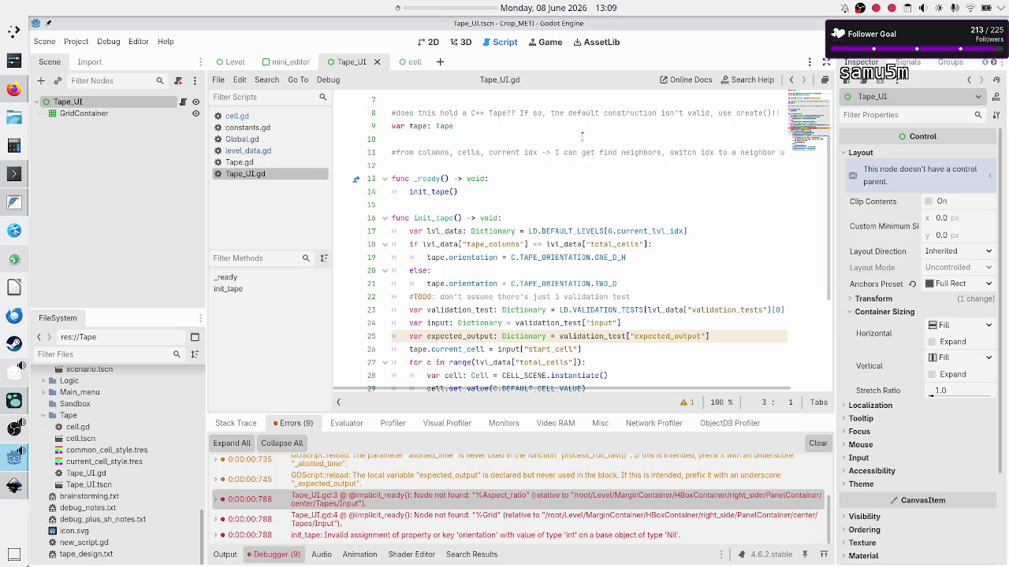
{"action": "scroll", "coordinate": [545, 155], "scroll_direction": "up", "scroll_amount": 2}
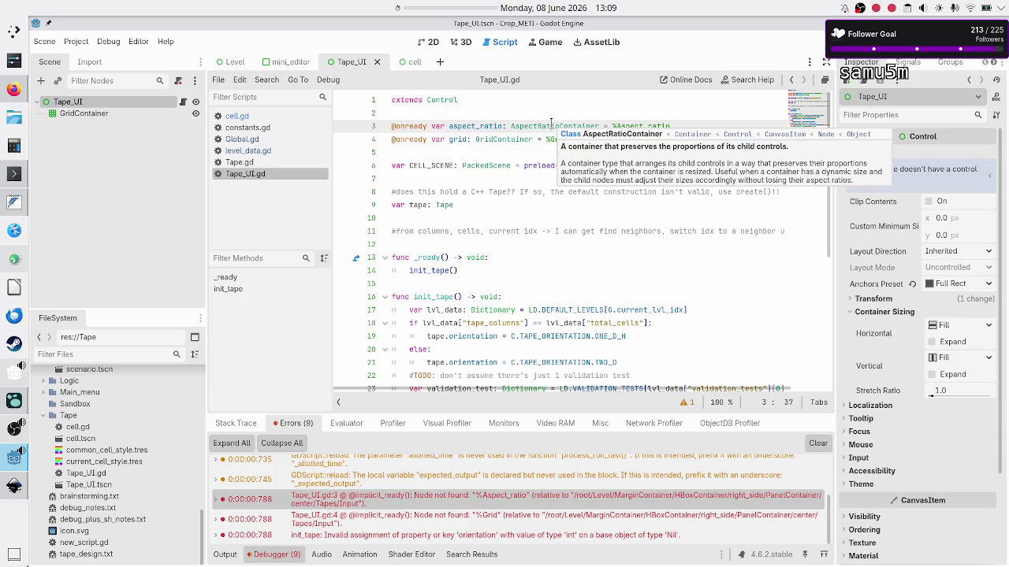
{"action": "triple_click", "coordinate": [551, 126]}
{"action": "key", "text": "BackSpace"}
{"action": "key", "text": "BackSpace"}
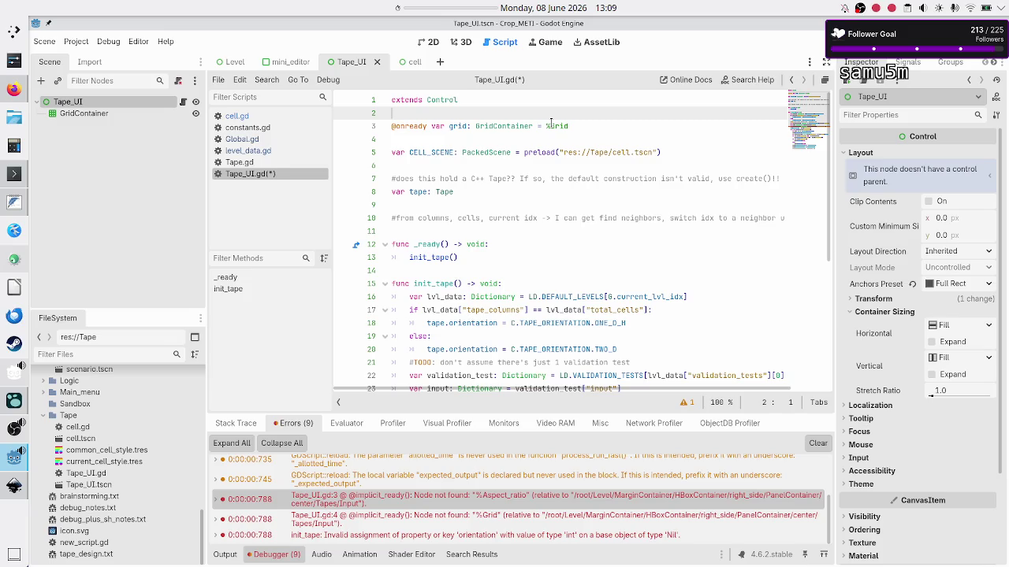
{"action": "key", "text": "ctrl+s"}
Rename GridContainer to Grid and enable Access as Unique Name on it
{"action": "left_click", "coordinate": [106, 114]}
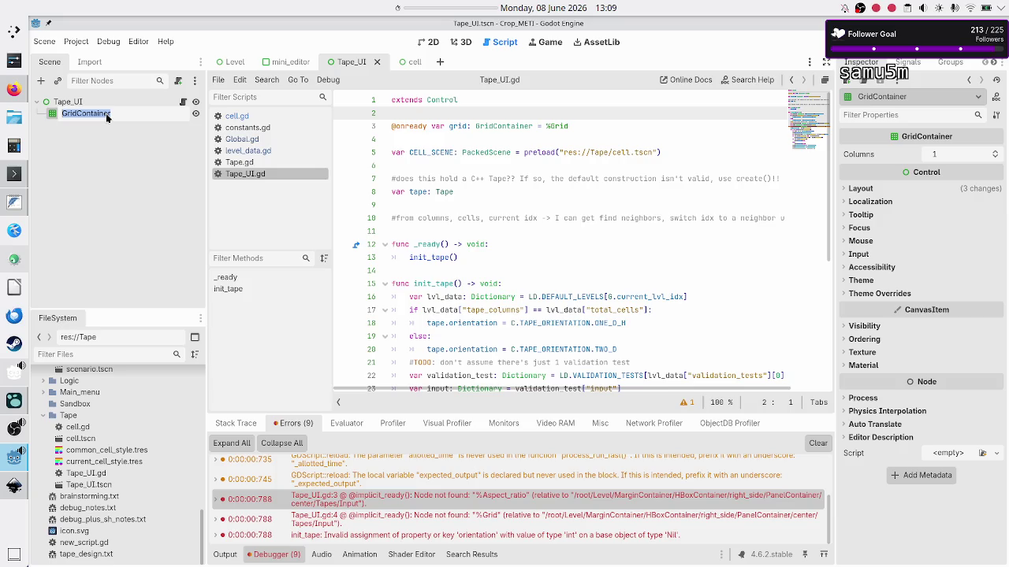
{"action": "type", "text": "Grid"}
{"action": "key", "text": "Return"}
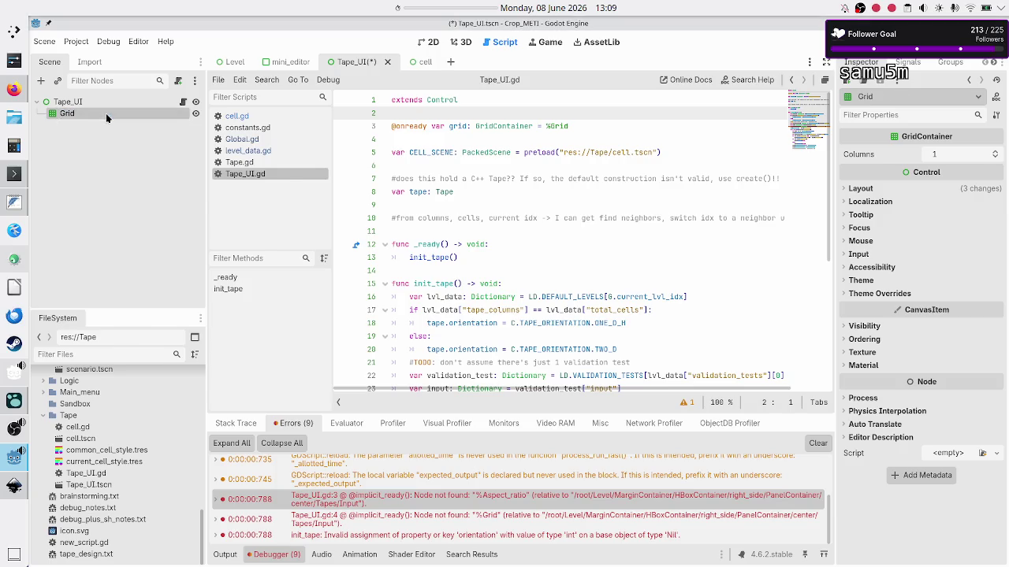
{"action": "right_click", "coordinate": [106, 114]}
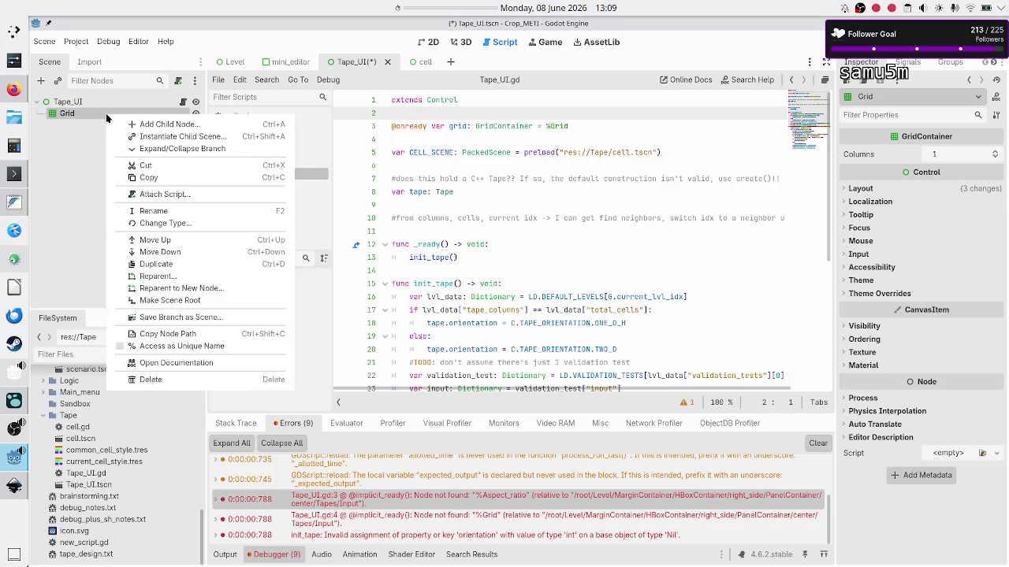
{"action": "left_click", "coordinate": [183, 347]}
Add a new line after the cell setup code beginning 'grid.push'
{"action": "left_click", "coordinate": [520, 295]}
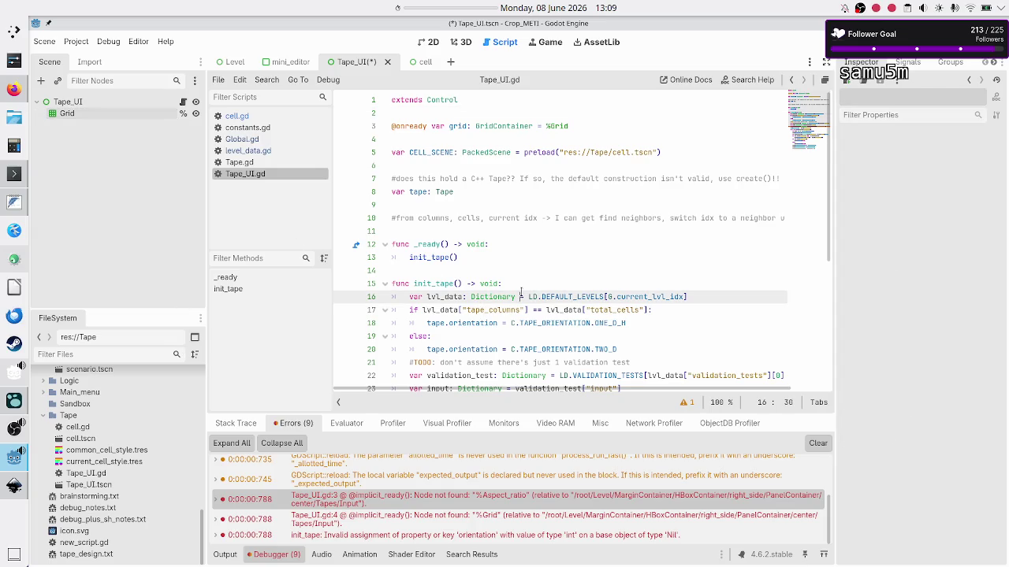
{"action": "scroll", "coordinate": [520, 291], "scroll_direction": "down", "scroll_amount": 6}
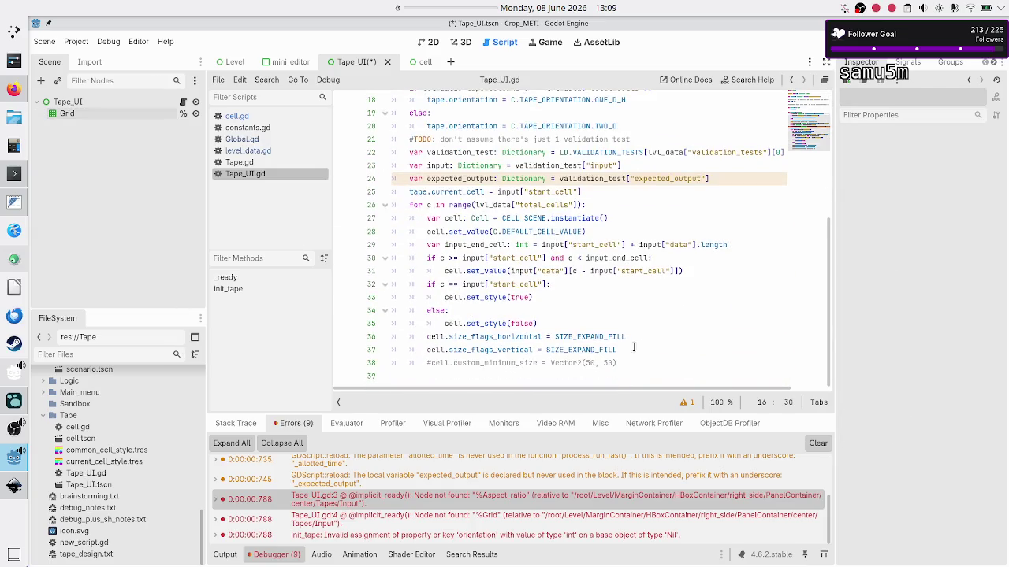
{"action": "left_click", "coordinate": [633, 347]}
{"action": "key", "text": "Return"}
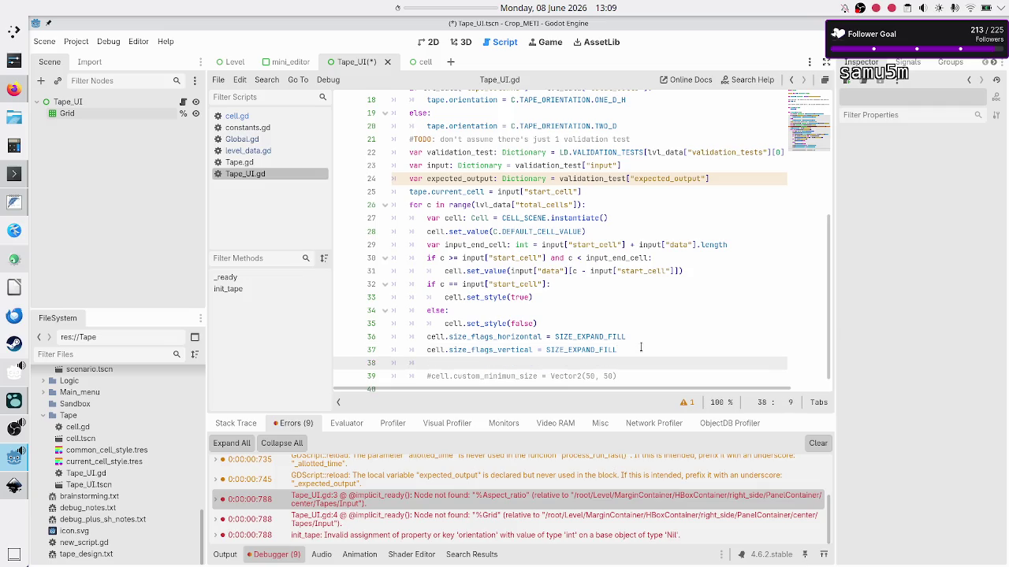
{"action": "type", "text": "grid."}
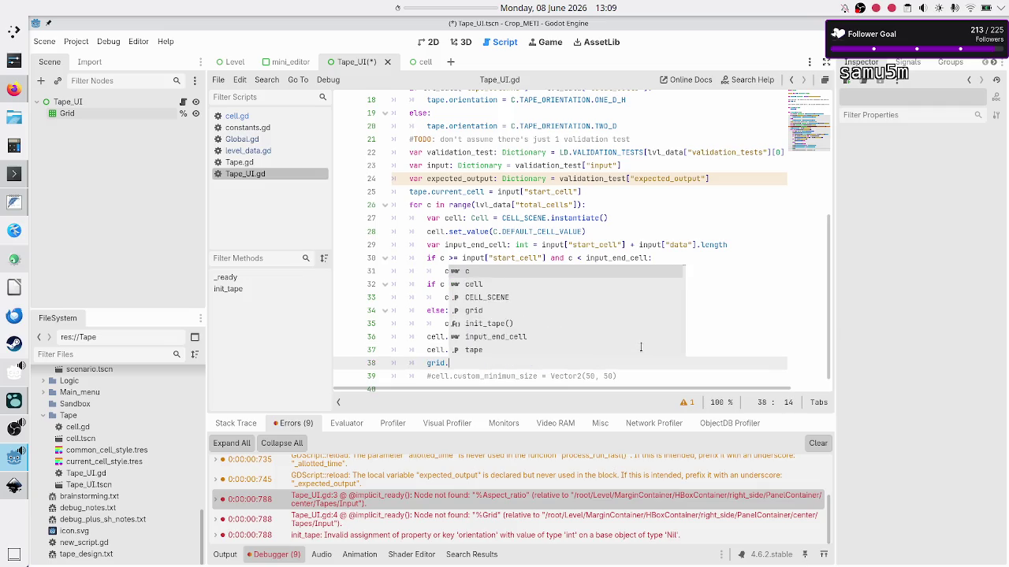
{"action": "type", "text": "push"}
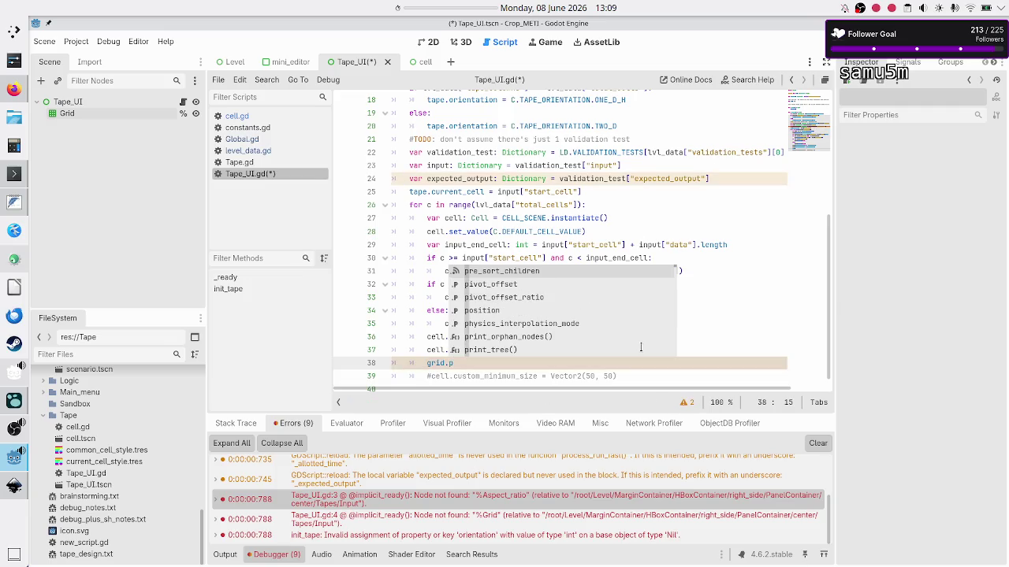